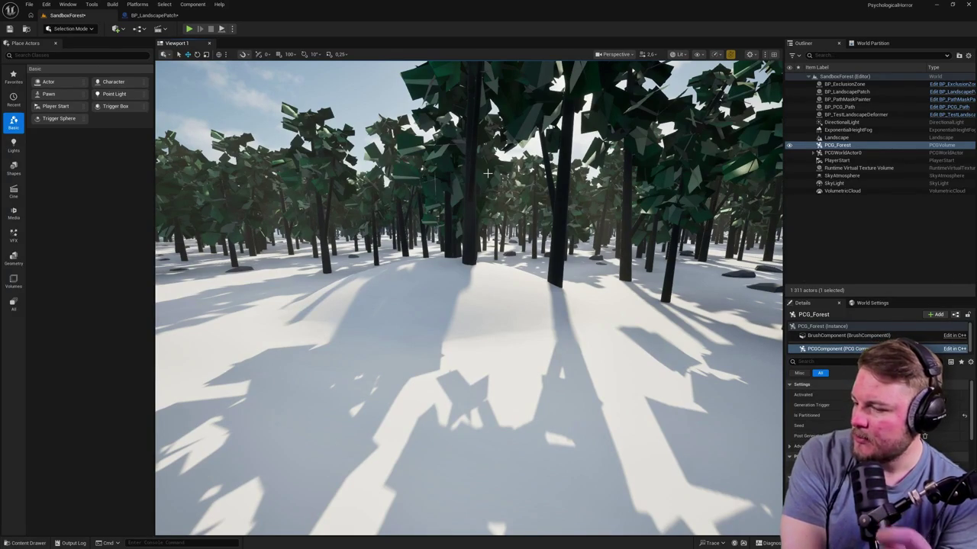
# Look down over the generated forest and select a chunk of trees, scrolling up the Outliner
pyautogui.moveTo(487, 174); pyautogui.dragTo(487, 306)
pyautogui.click(580, 290)
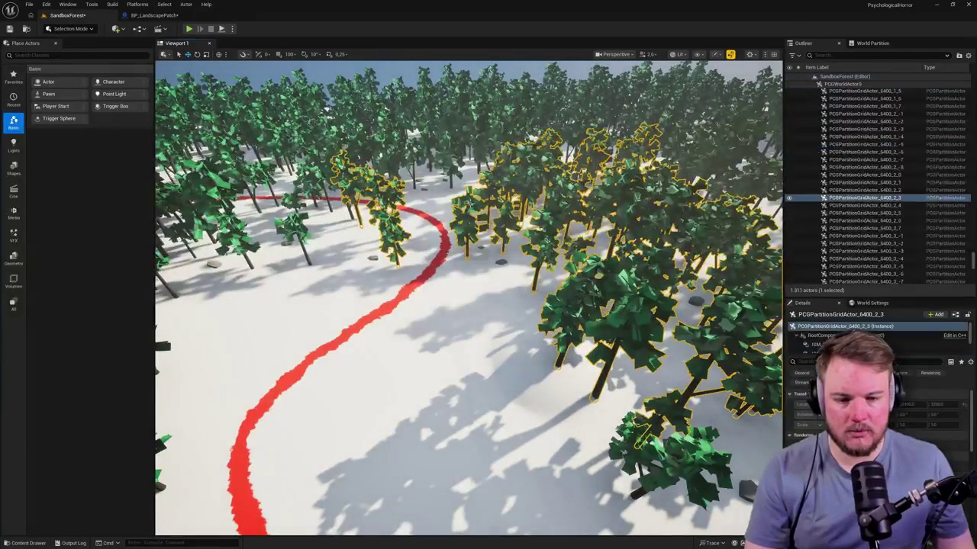
pyautogui.scroll(10, 901, 222)
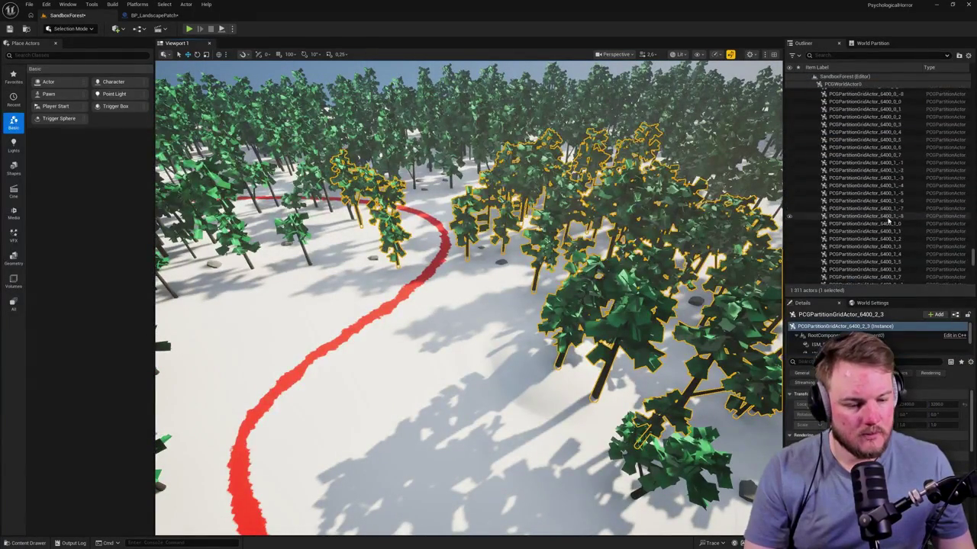
pyautogui.scroll(15, 900, 222)
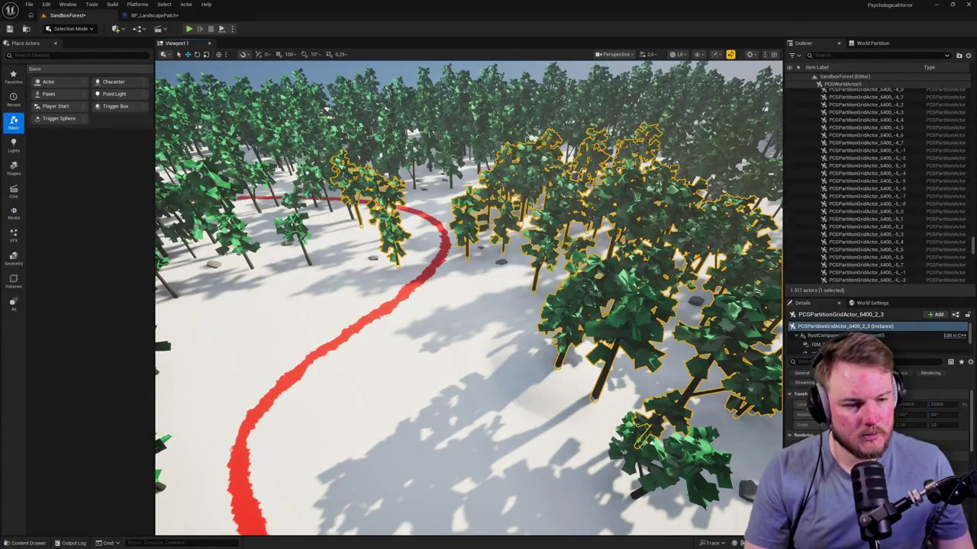
pyautogui.scroll(10, 959, 250)
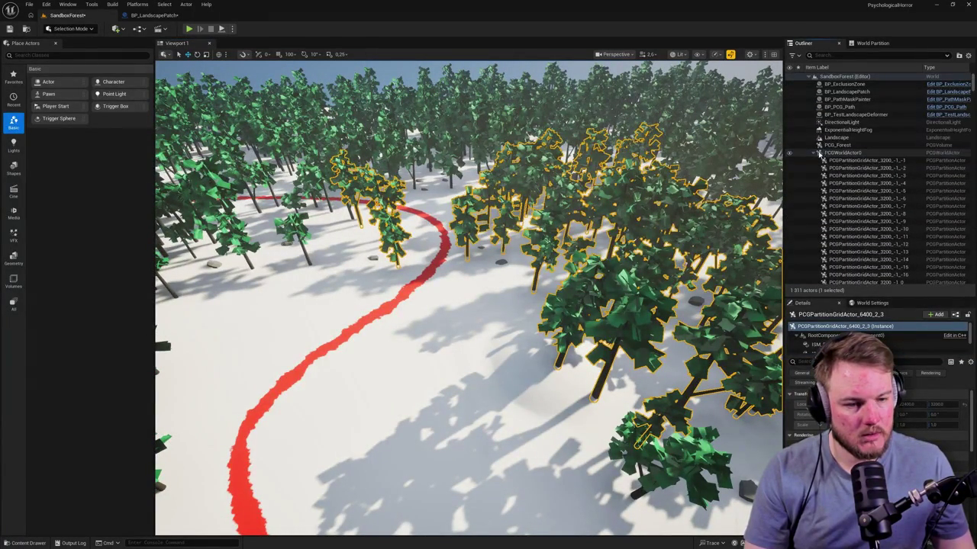
# Select the PCG_Forest volume and open the Content/PCG/Forest folder holding its graph
pyautogui.click(814, 153)
pyautogui.click(837, 145)
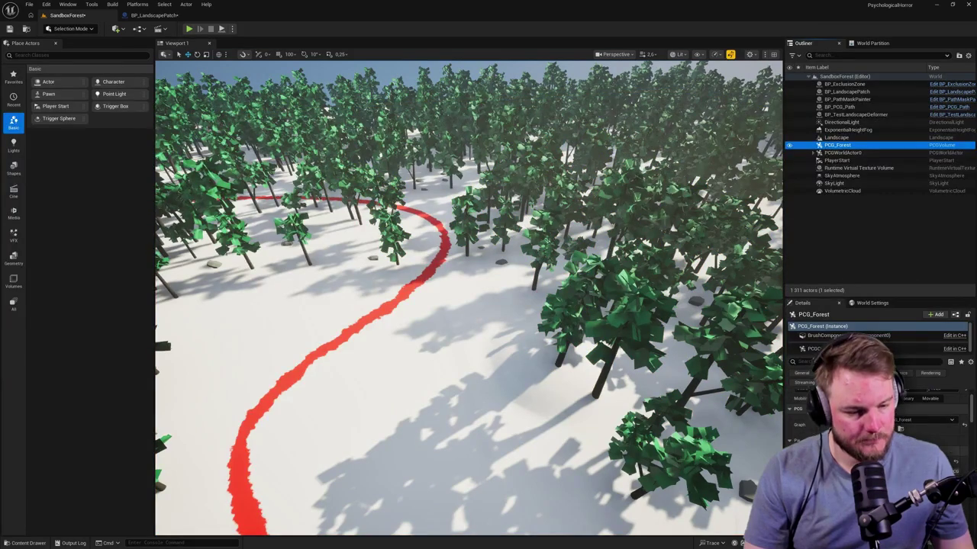
pyautogui.click(901, 430)
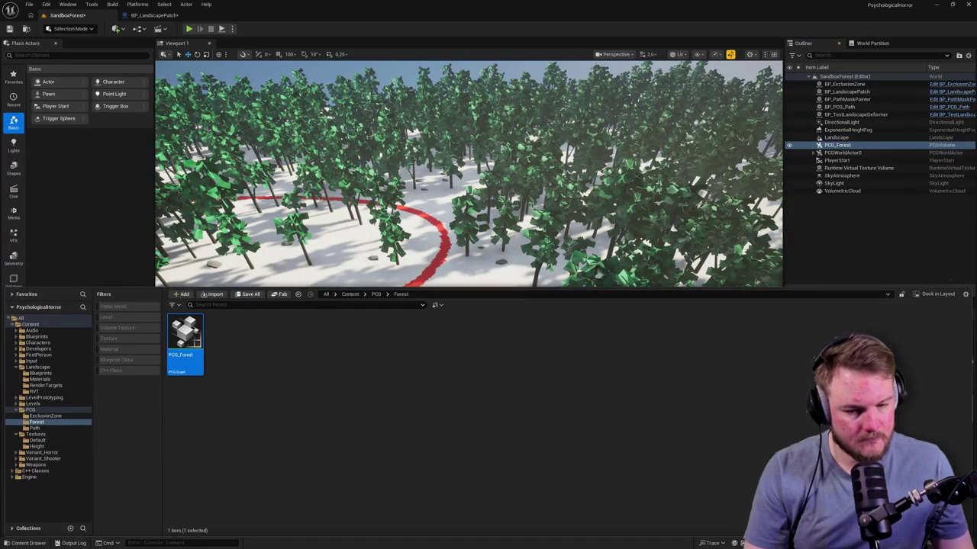
# Open the PCG_Forest graph and inspect its Get Landscape Data and Get Spline Data nodes
pyautogui.doubleClick(194, 333)
pyautogui.scroll(3, 250, 113)
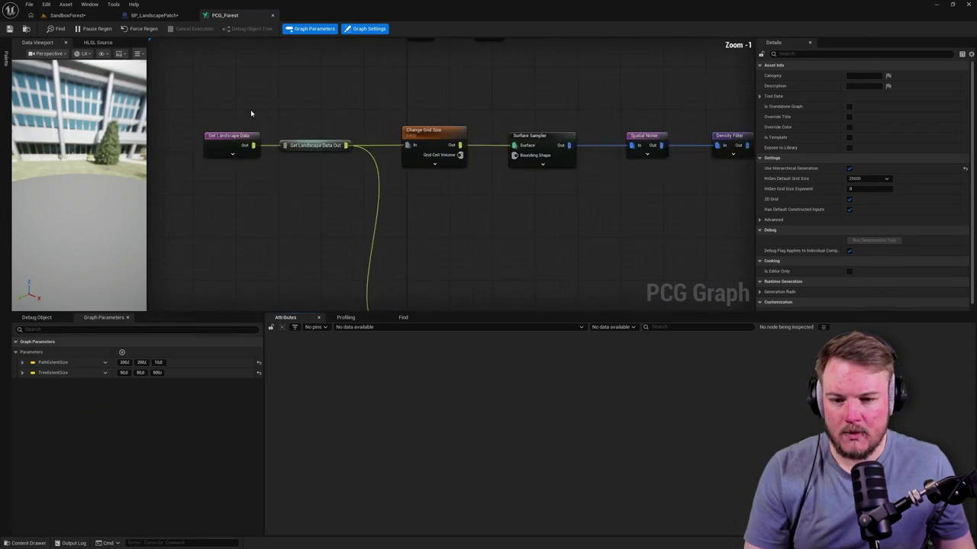
pyautogui.scroll(1, 251, 113)
pyautogui.click(225, 137)
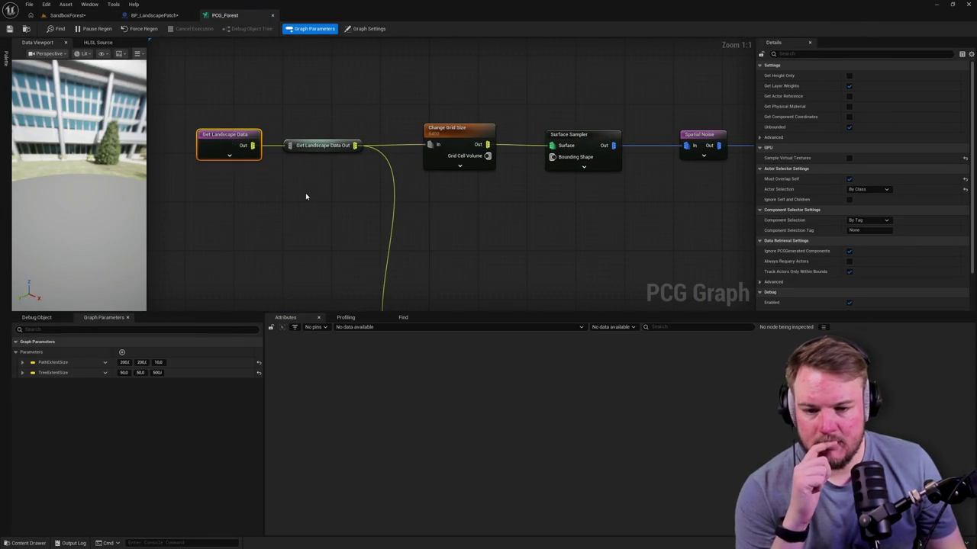
pyautogui.scroll(-3, 304, 196)
pyautogui.moveTo(325, 186); pyautogui.dragTo(318, 144)
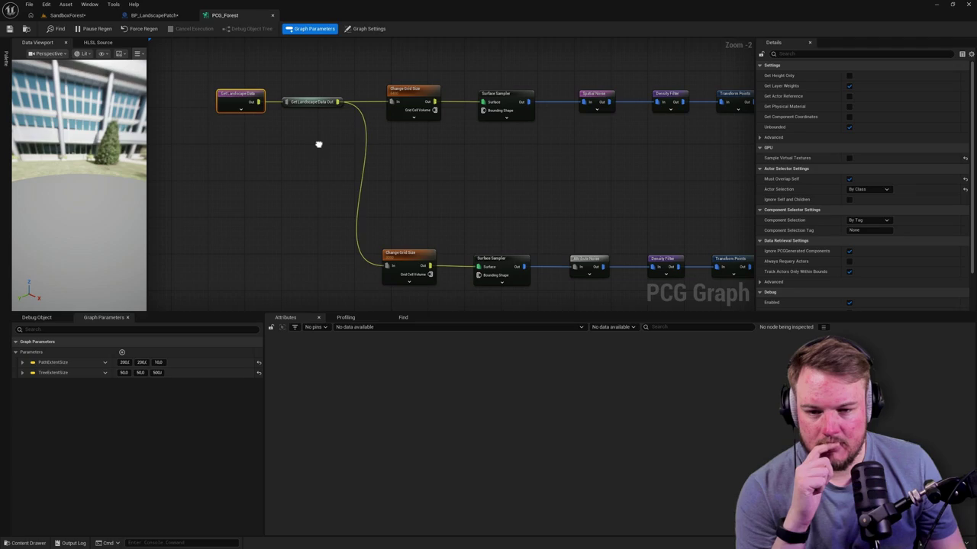
pyautogui.scroll(-2, 381, 157)
pyautogui.moveTo(381, 157)
pyautogui.mouseDown()
pyautogui.moveTo(346, 168)
pyautogui.moveTo(341, 99)
pyautogui.mouseUp()
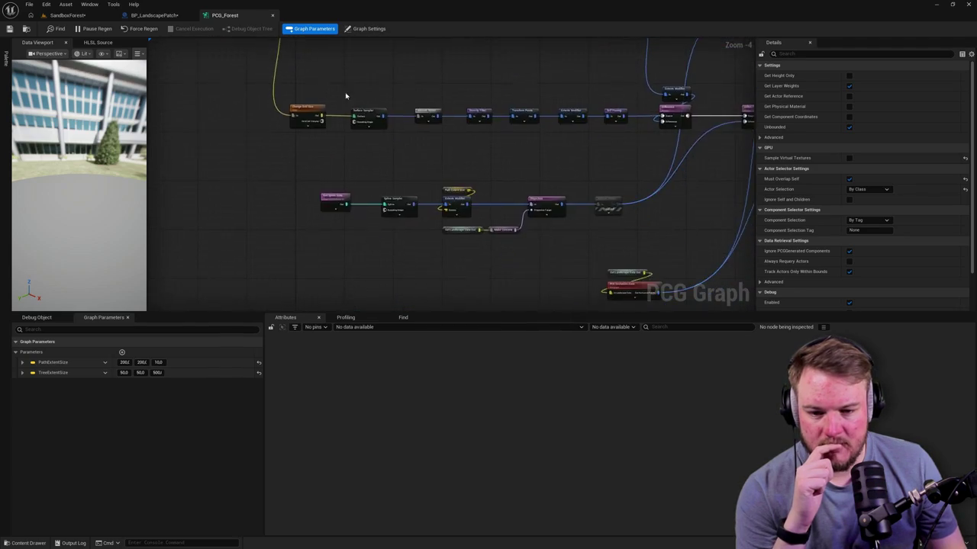
pyautogui.scroll(3, 340, 206)
pyautogui.click(323, 221)
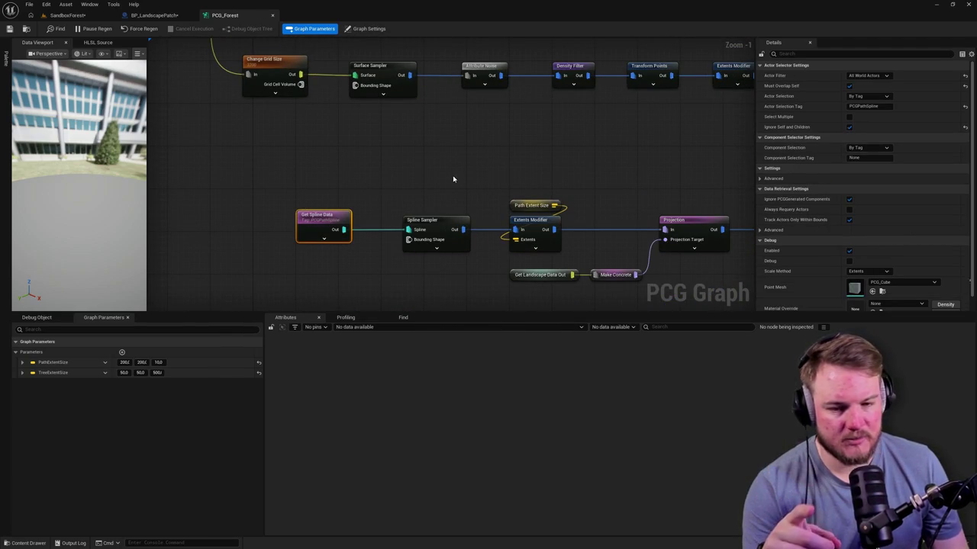
# Glance at the SandboxForest level, then return and select the Spline Sampler node
pyautogui.moveTo(455, 180); pyautogui.dragTo(418, 175)
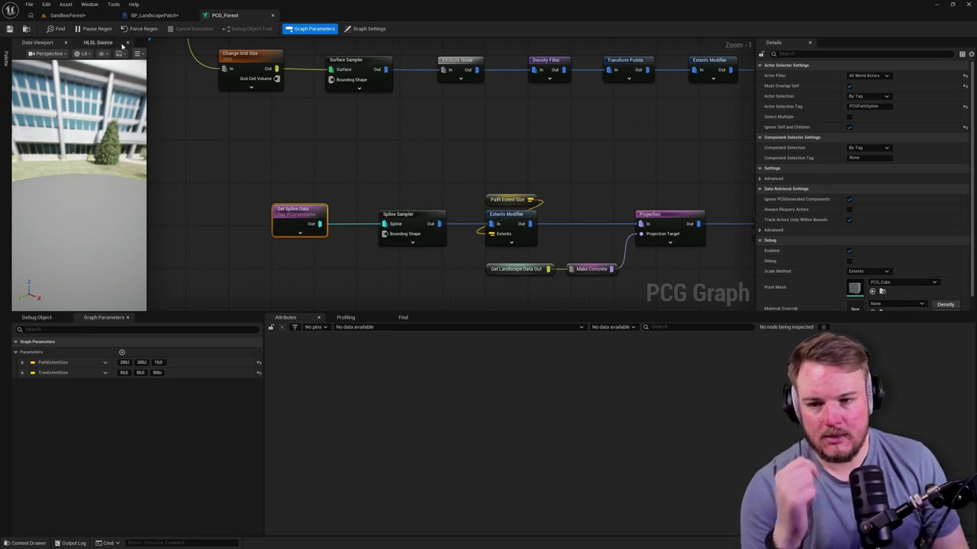
pyautogui.click(67, 14)
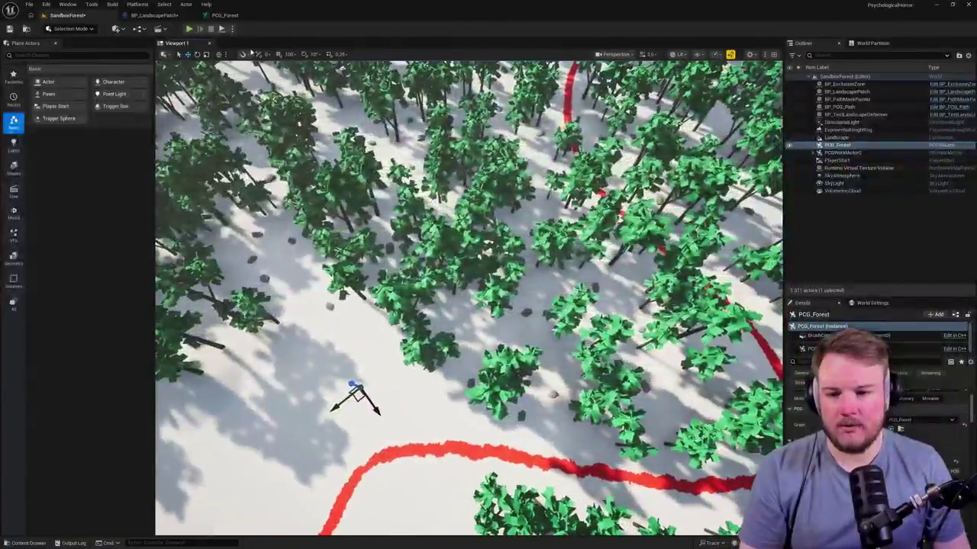
pyautogui.click(225, 14)
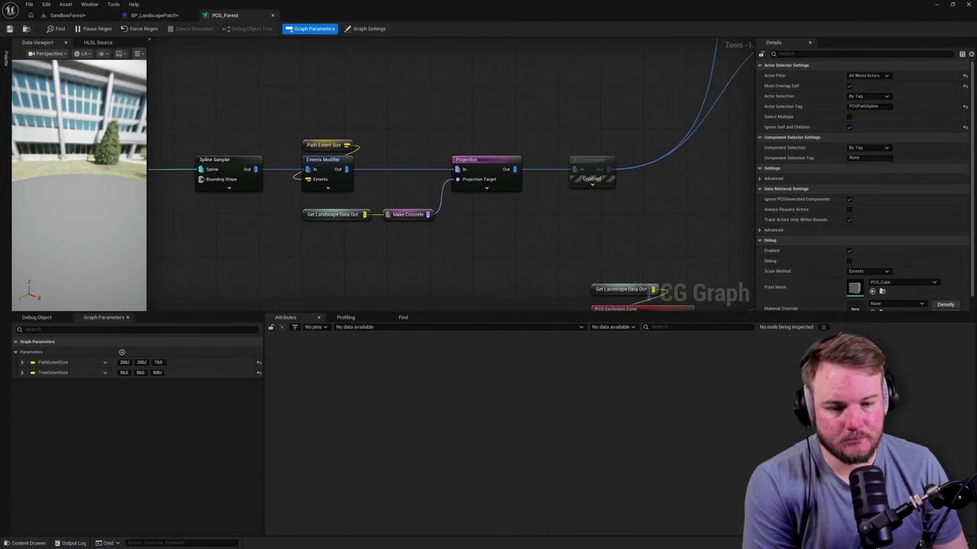
pyautogui.scroll(-3, 611, 113)
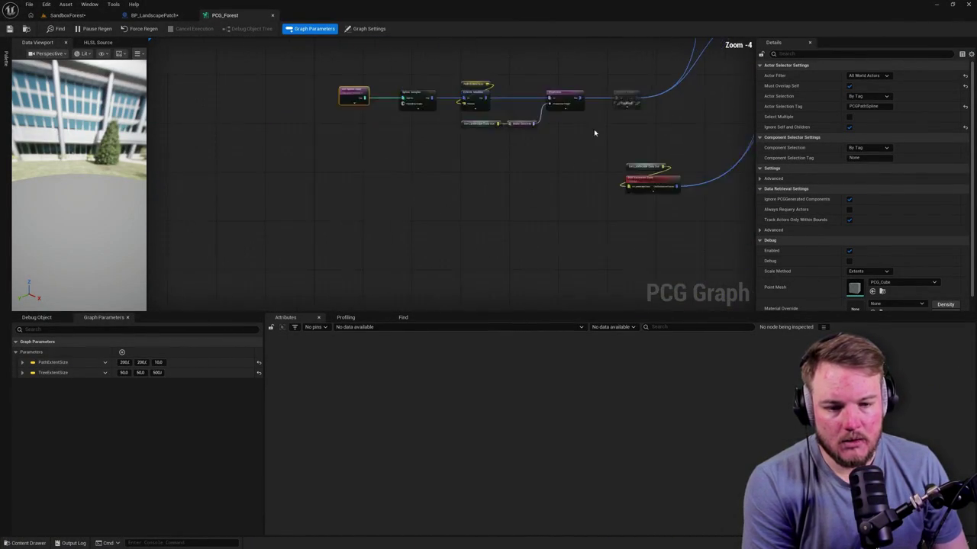
pyautogui.scroll(2, 611, 113)
pyautogui.moveTo(344, 135)
pyautogui.mouseDown()
pyautogui.moveTo(318, 162)
pyautogui.moveTo(381, 144)
pyautogui.mouseUp()
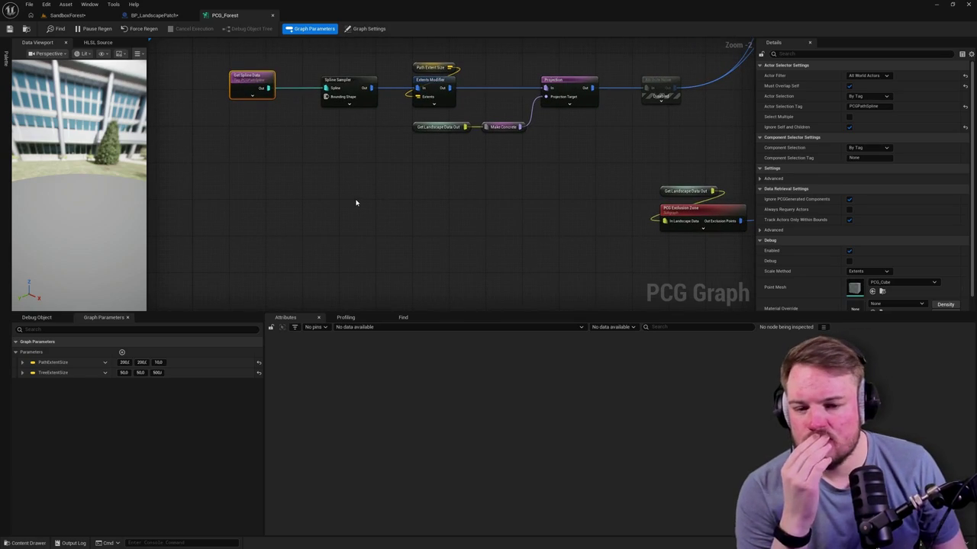
pyautogui.click(347, 85)
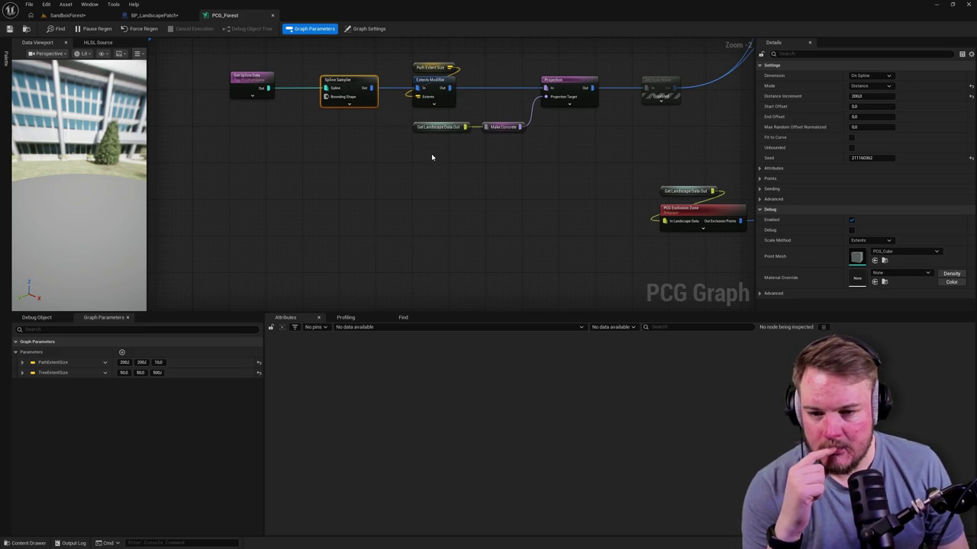
# Cycle through the SandboxForest and BP_LandscapePatch tabs, then survey the PCG_Forest node chain
pyautogui.click(85, 17)
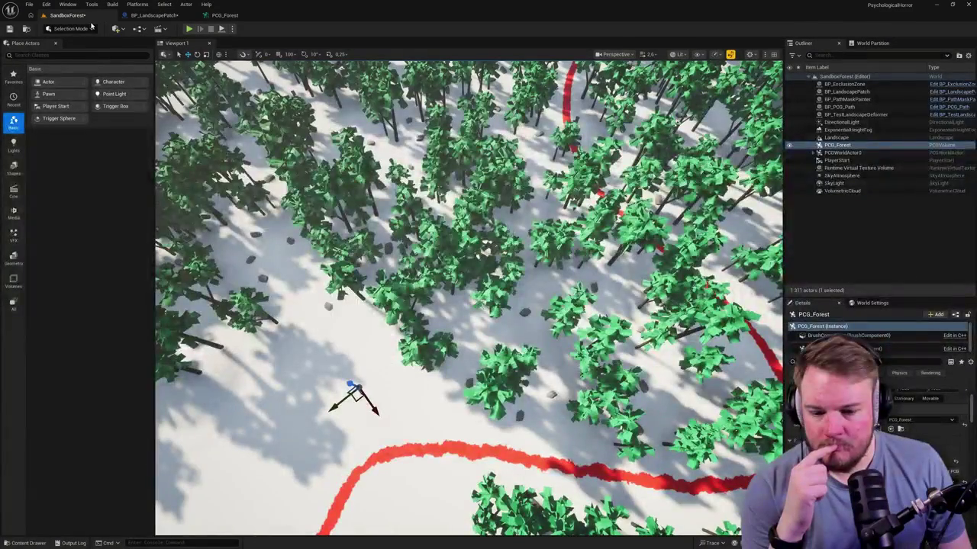
pyautogui.click(152, 15)
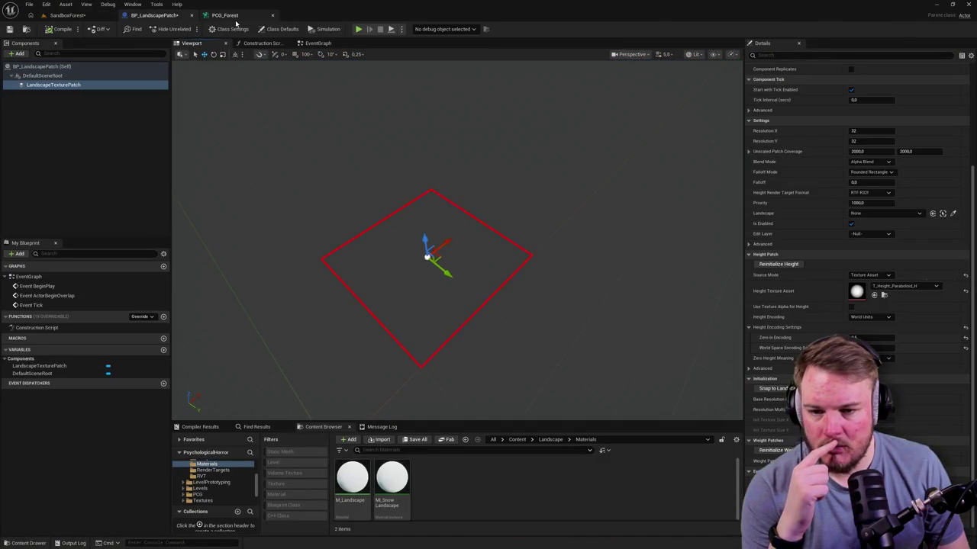
pyautogui.click(229, 15)
pyautogui.scroll(-2, 344, 279)
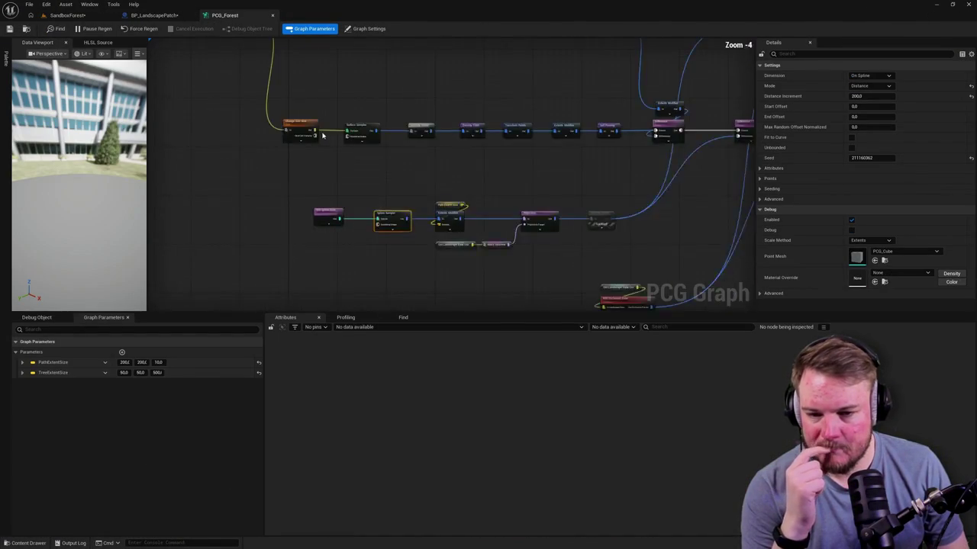
pyautogui.moveTo(351, 275); pyautogui.dragTo(340, 214)
pyautogui.scroll(2, 320, 199)
pyautogui.scroll(-4, 353, 150)
pyautogui.scroll(3, 295, 191)
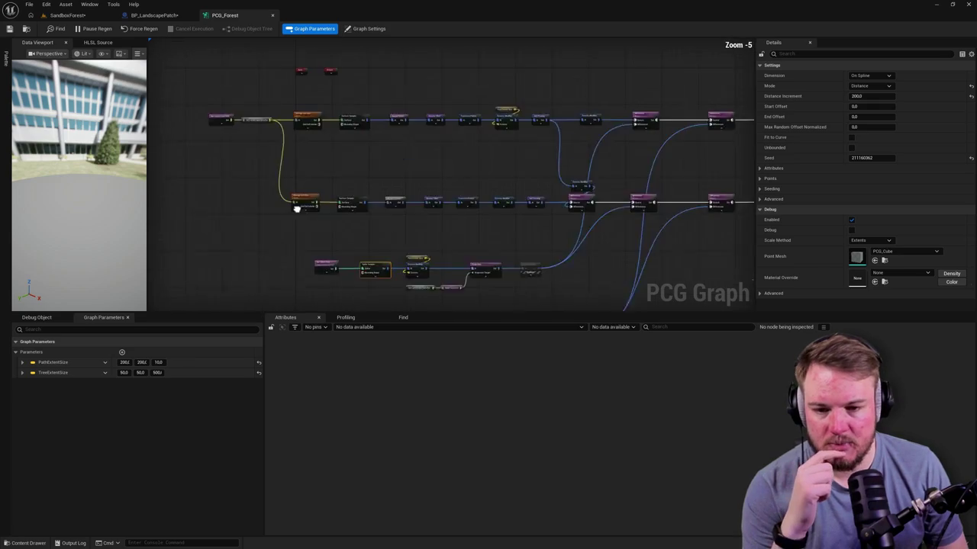
# Box-select the Input and Output nodes and move them up near the top of the graph
pyautogui.moveTo(283, 148); pyautogui.dragTo(416, 229)
pyautogui.moveTo(345, 213); pyautogui.dragTo(345, 82)
pyautogui.moveTo(355, 179); pyautogui.dragTo(376, 141)
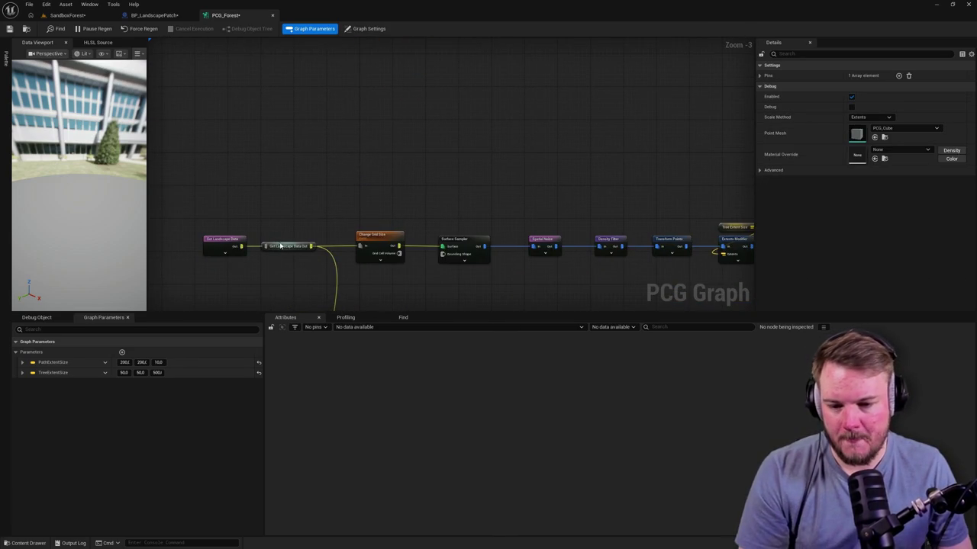
pyautogui.scroll(2, 270, 271)
# Inspect the Get Landscape Data Out reroute's advanced settings, then drag a new wire from it
pyautogui.click(289, 242)
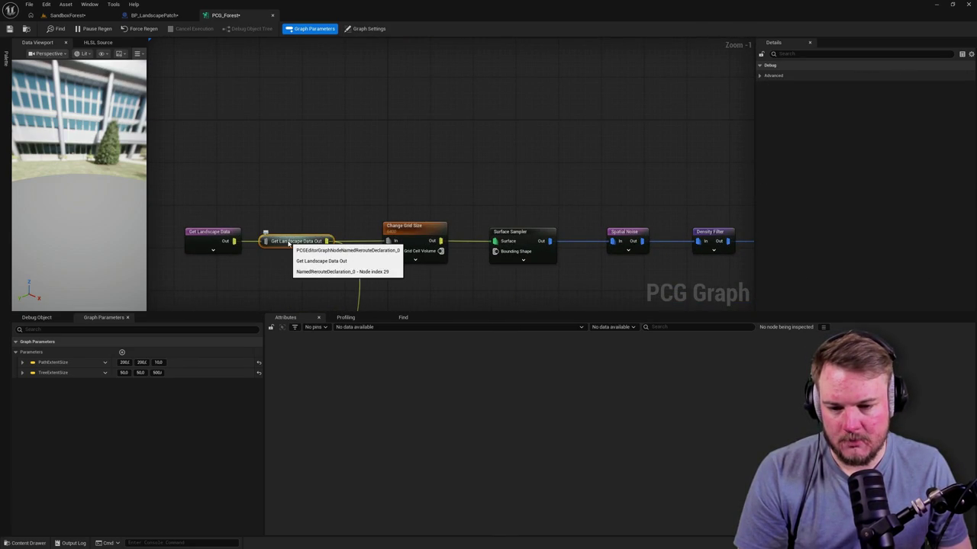
pyautogui.click(760, 75)
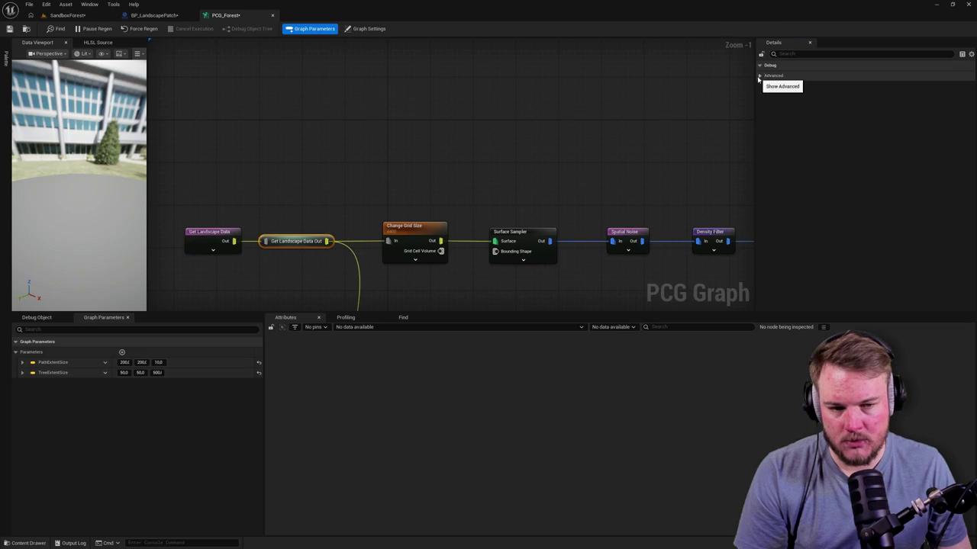
pyautogui.click(759, 85)
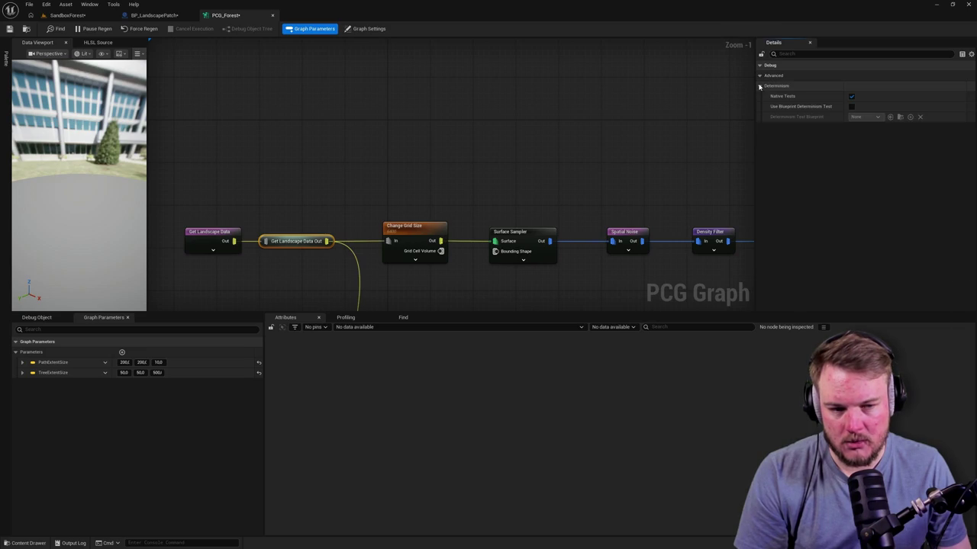
pyautogui.click(434, 145)
pyautogui.moveTo(369, 174); pyautogui.dragTo(355, 203)
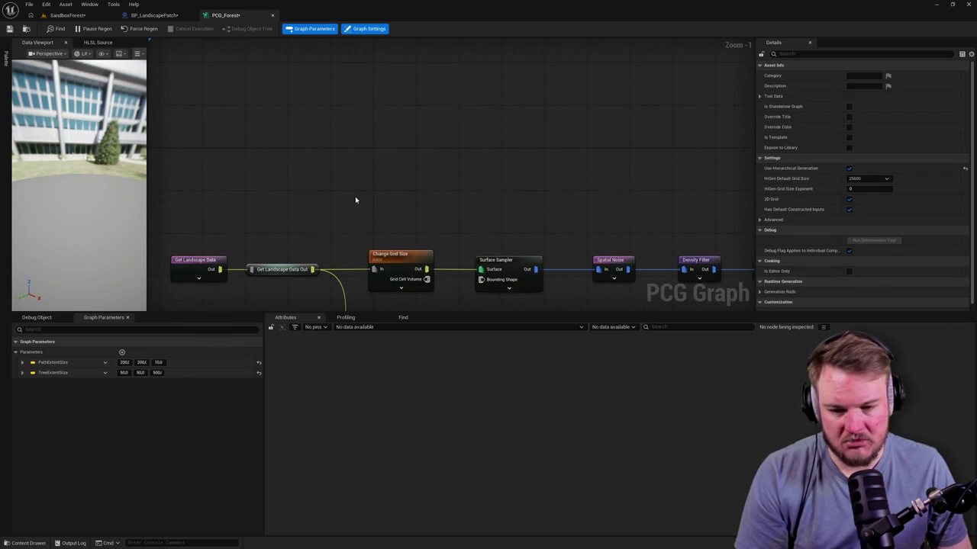
pyautogui.moveTo(340, 248); pyautogui.dragTo(315, 260)
pyautogui.moveTo(331, 312); pyautogui.dragTo(347, 144)
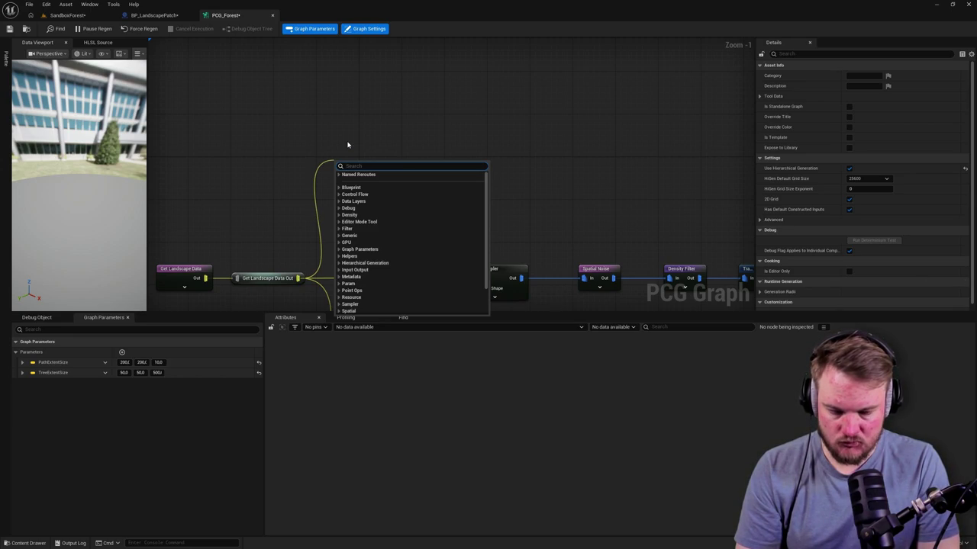
# Search 'sampler' and create a Surface Sampler wired to the landscape data
pyautogui.write('sampler')
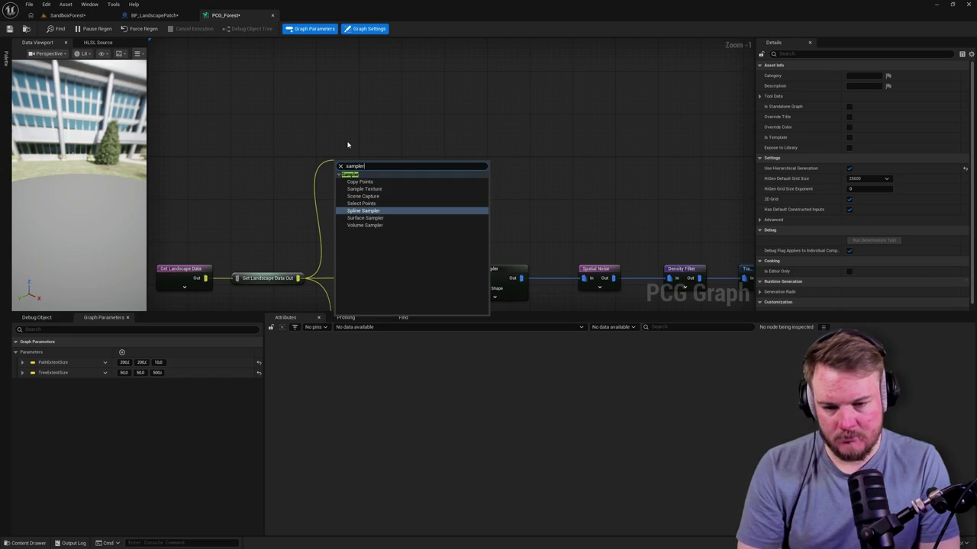
pyautogui.press('Down')
pyautogui.press('Return')
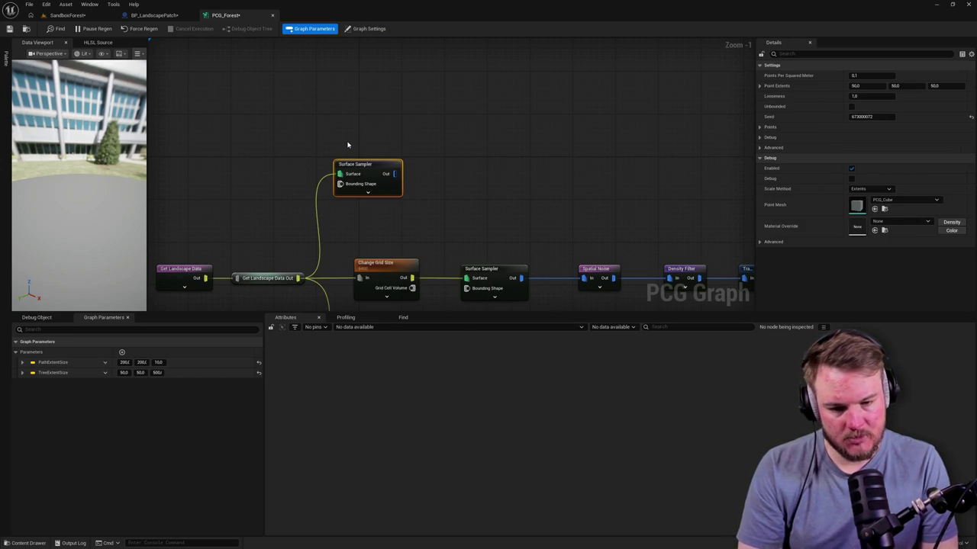
pyautogui.scroll(-3, 299, 115)
pyautogui.scroll(4, 307, 135)
# Move the spare Surface Sampler up and connect Change Grid Size Out to its Surface pin
pyautogui.click(264, 191)
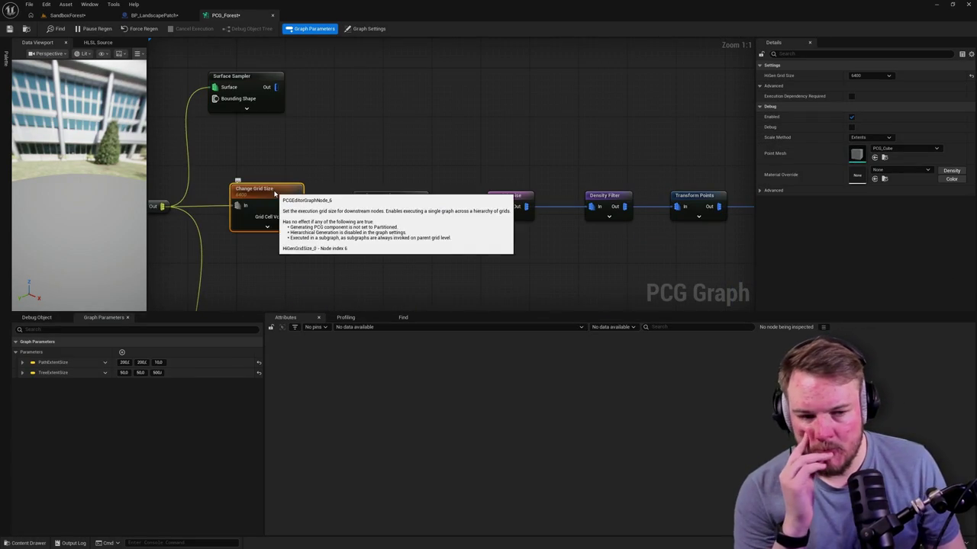
pyautogui.scroll(-2, 290, 227)
pyautogui.scroll(2, 290, 227)
pyautogui.scroll(-3, 273, 155)
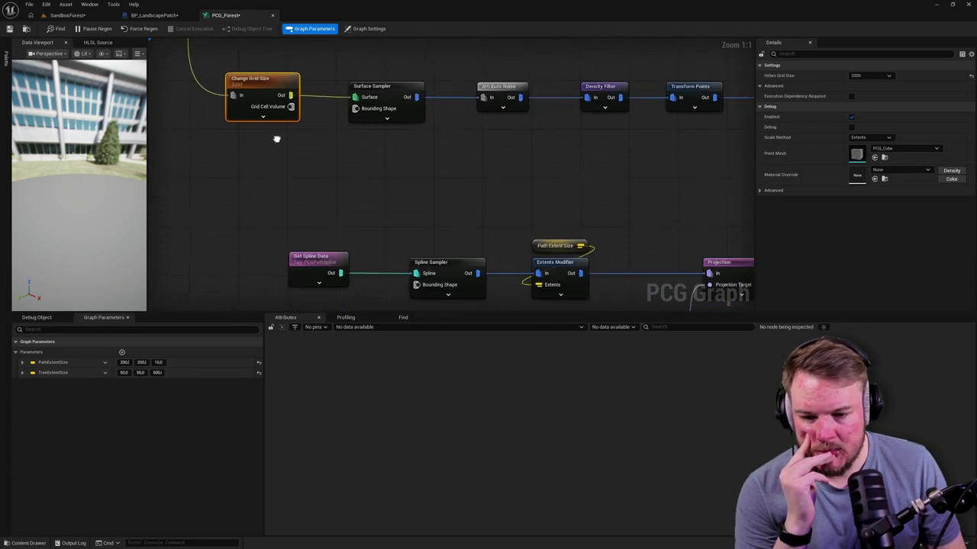
pyautogui.moveTo(338, 111); pyautogui.dragTo(303, 211)
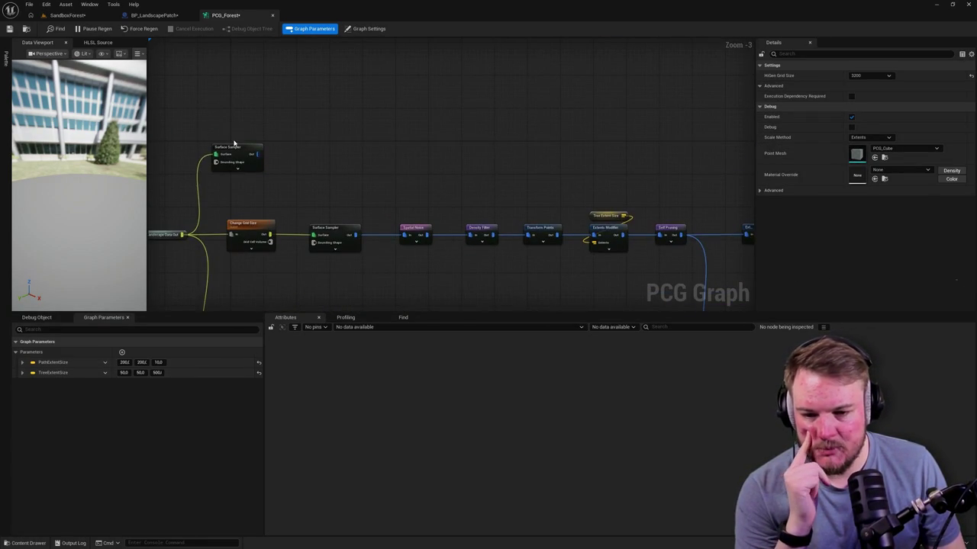
pyautogui.click(292, 141)
pyautogui.moveTo(246, 152)
pyautogui.mouseDown()
pyautogui.moveTo(357, 113)
pyautogui.moveTo(342, 122)
pyautogui.mouseUp()
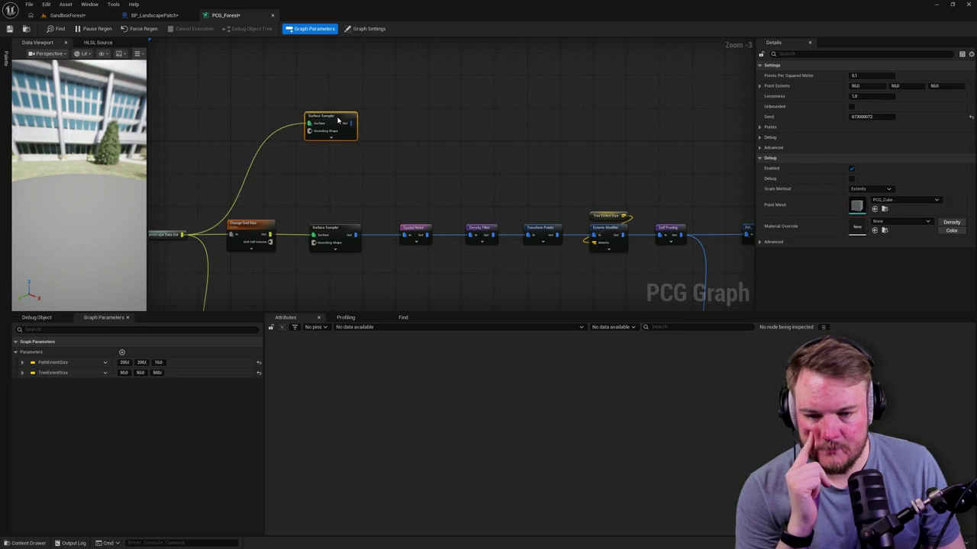
pyautogui.click(305, 178)
pyautogui.moveTo(270, 233); pyautogui.dragTo(312, 129)
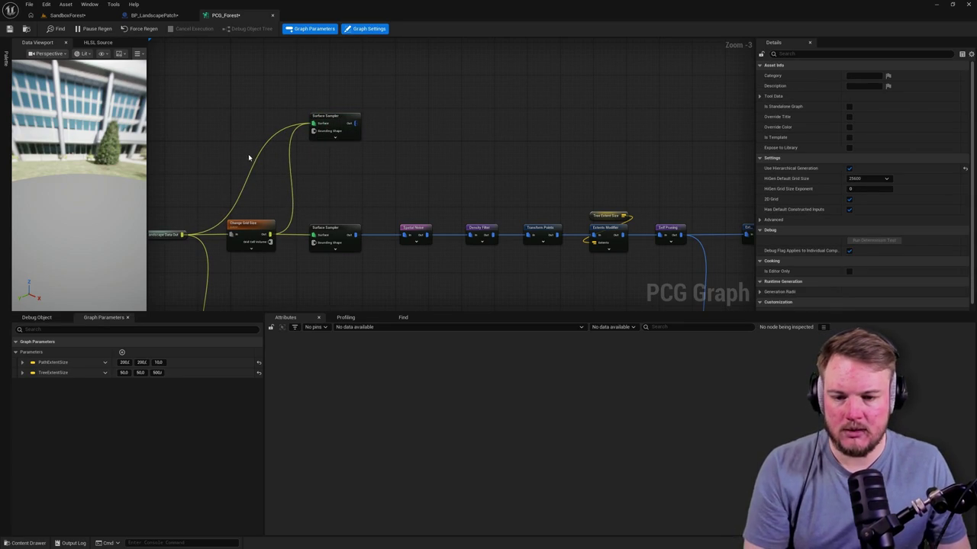
# Set the top Surface Sampler's Points Per Squared Meter to 0.05, comparing with the lower sampler
pyautogui.scroll(1, 280, 150)
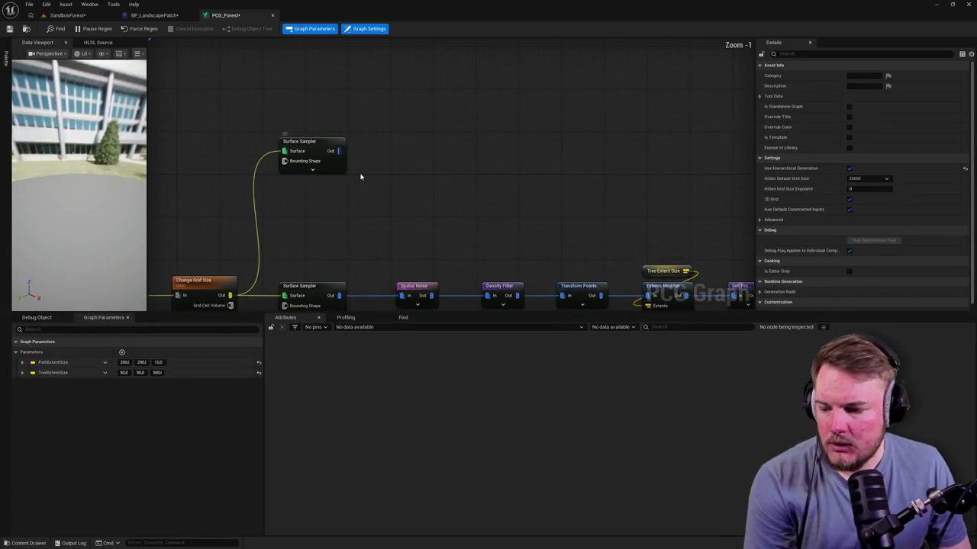
pyautogui.scroll(1, 323, 163)
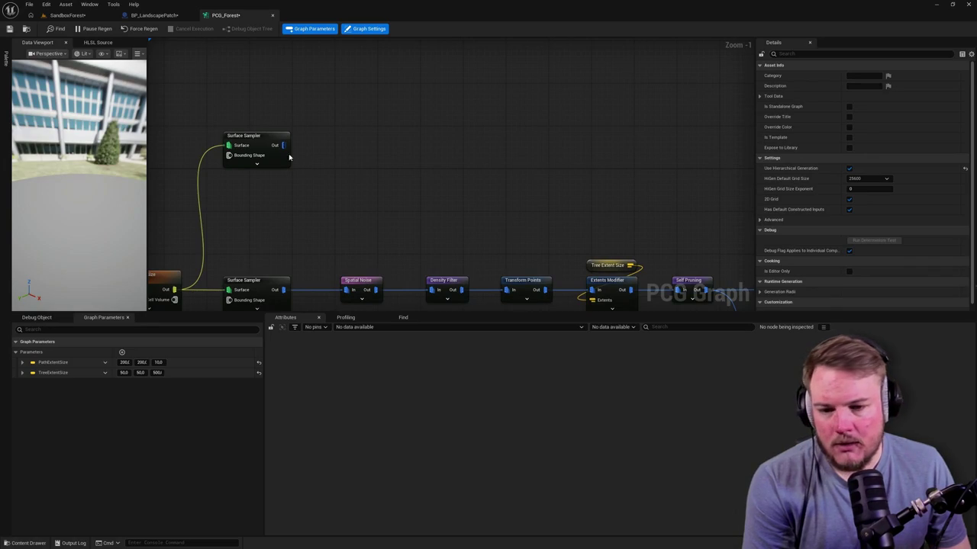
pyautogui.moveTo(289, 157); pyautogui.dragTo(272, 132)
pyautogui.click(238, 118)
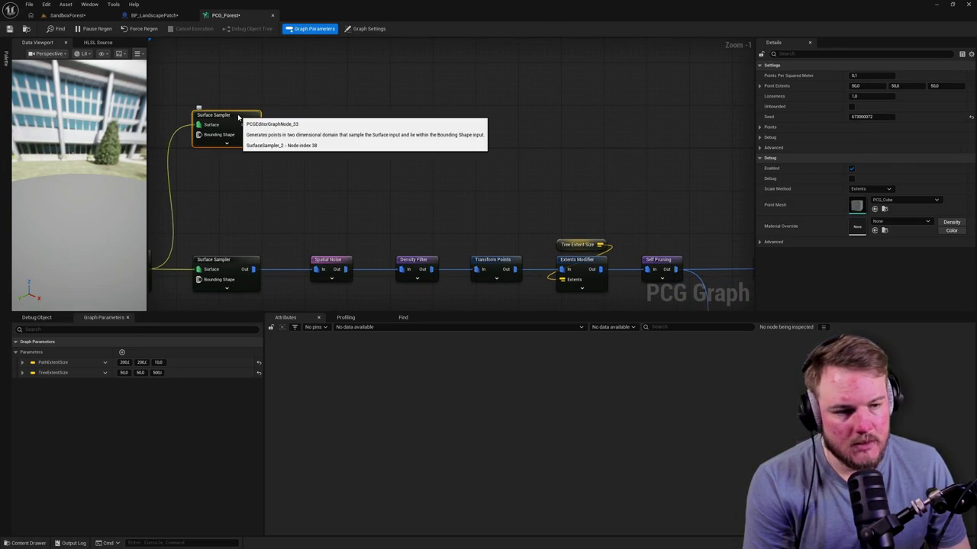
pyautogui.click(236, 264)
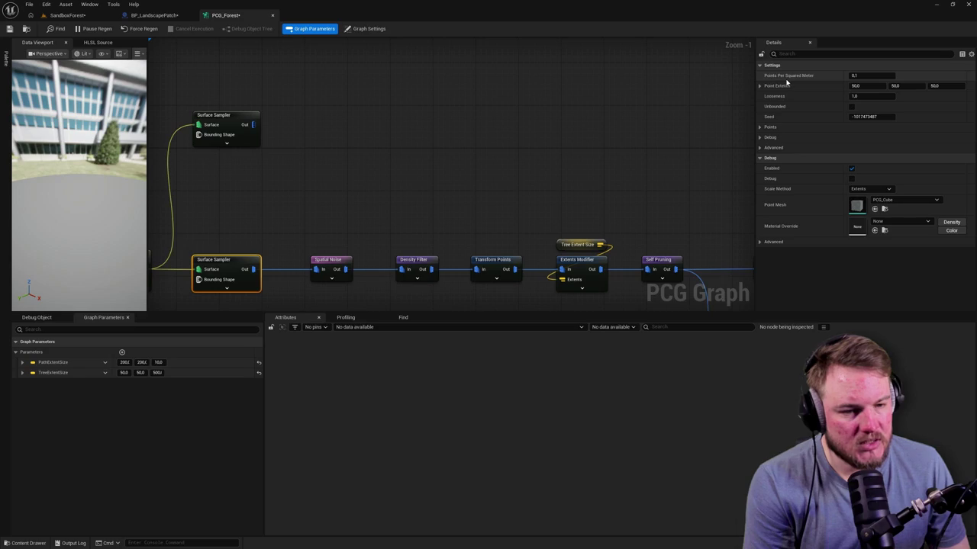
pyautogui.click(246, 120)
pyautogui.write('0.05')
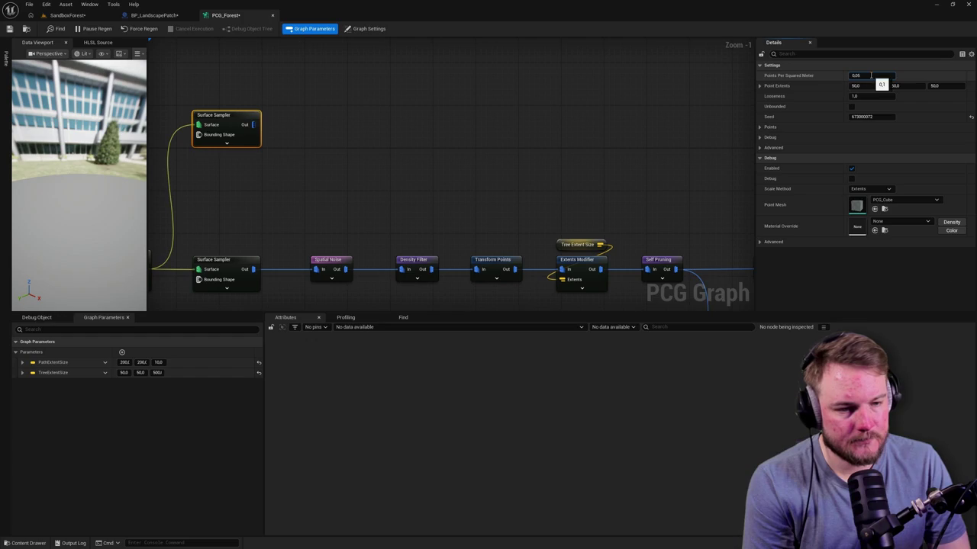
pyautogui.click(696, 159)
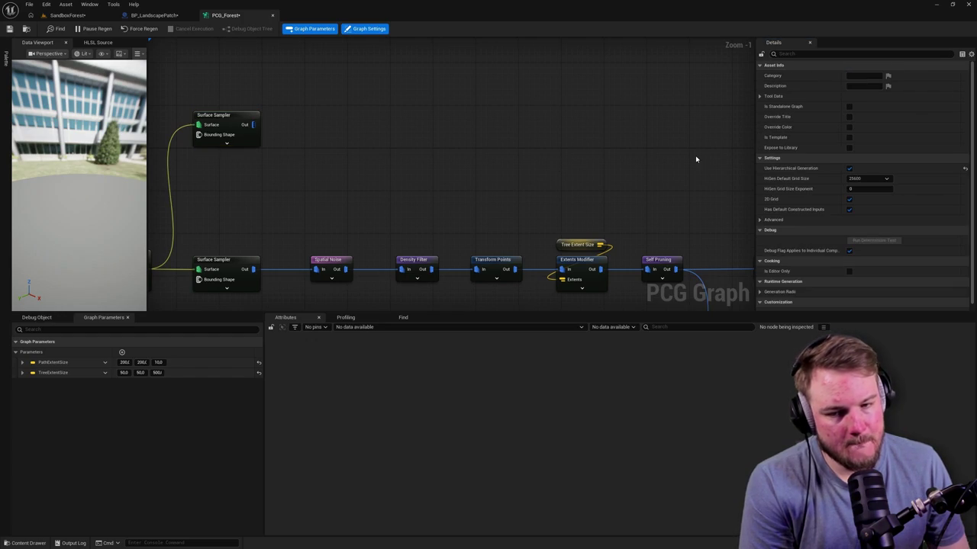
pyautogui.click(238, 120)
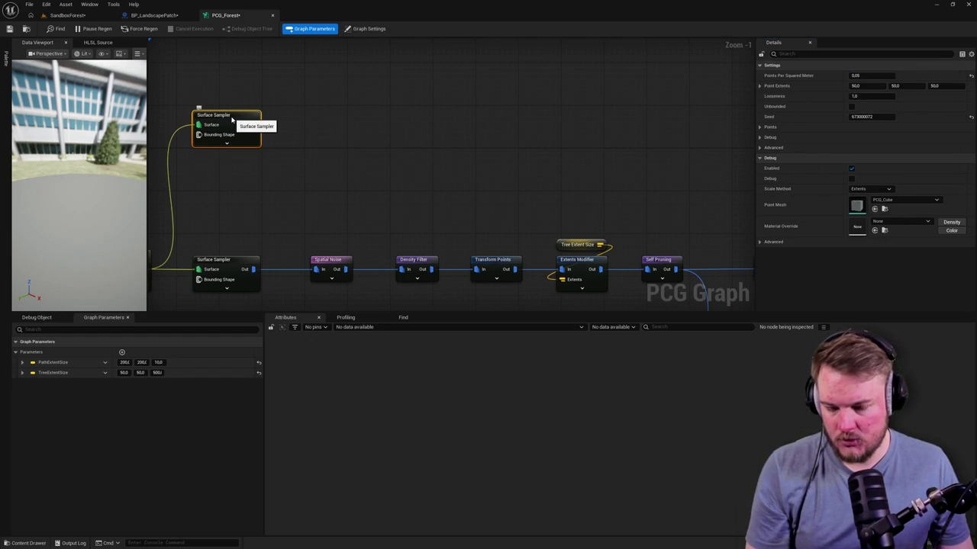
pyautogui.click(67, 15)
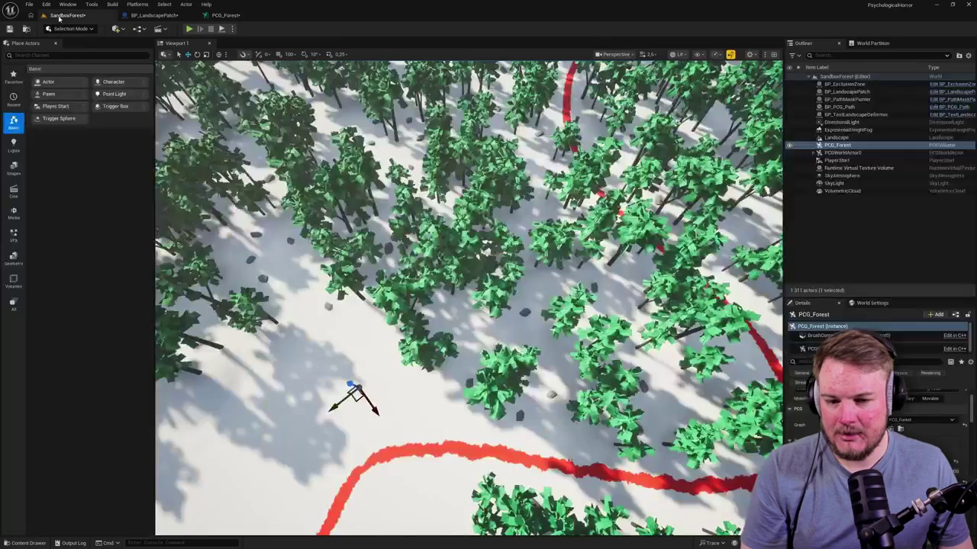
# Fly the camera over the forest and forward along the red path
pyautogui.moveTo(529, 320)
pyautogui.mouseDown()
pyautogui.moveTo(511, 320)
pyautogui.moveTo(529, 320)
pyautogui.mouseUp()
pyautogui.moveTo(496, 382); pyautogui.dragTo(496, 383)
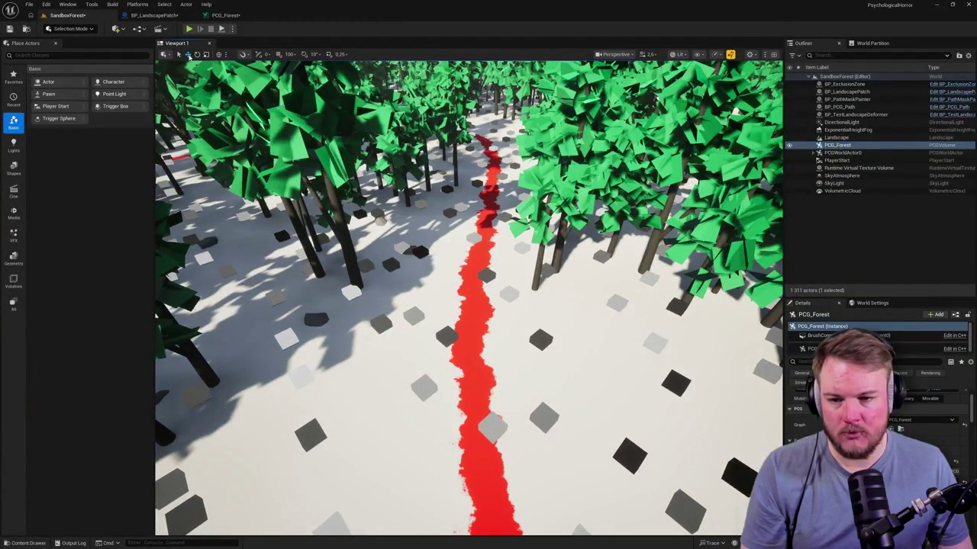
pyautogui.click(153, 15)
# Move the PCG_Forest tab ahead of BP_LandscapePatch and pan up to the tree chain
pyautogui.moveTo(225, 15); pyautogui.dragTo(167, 22)
pyautogui.scroll(-4, 453, 93)
pyautogui.scroll(4, 457, 174)
pyautogui.moveTo(458, 175)
pyautogui.mouseDown()
pyautogui.moveTo(435, 89)
pyautogui.moveTo(468, 120)
pyautogui.moveTo(465, 96)
pyautogui.moveTo(371, 53)
pyautogui.mouseUp()
pyautogui.scroll(-2, 436, 89)
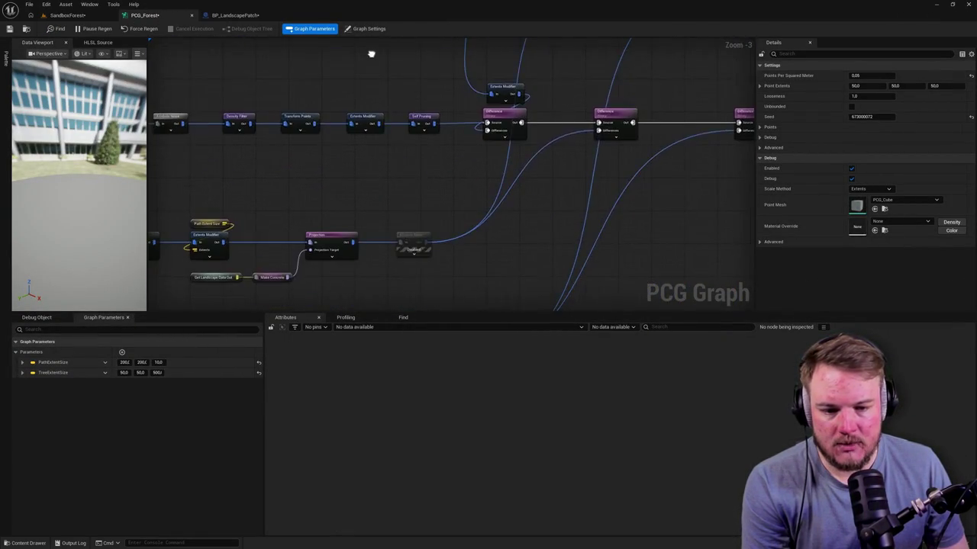
# Pan across the Projection, Exclusion Zone and Spline Sampler branches of the graph
pyautogui.moveTo(474, 152); pyautogui.dragTo(357, 258)
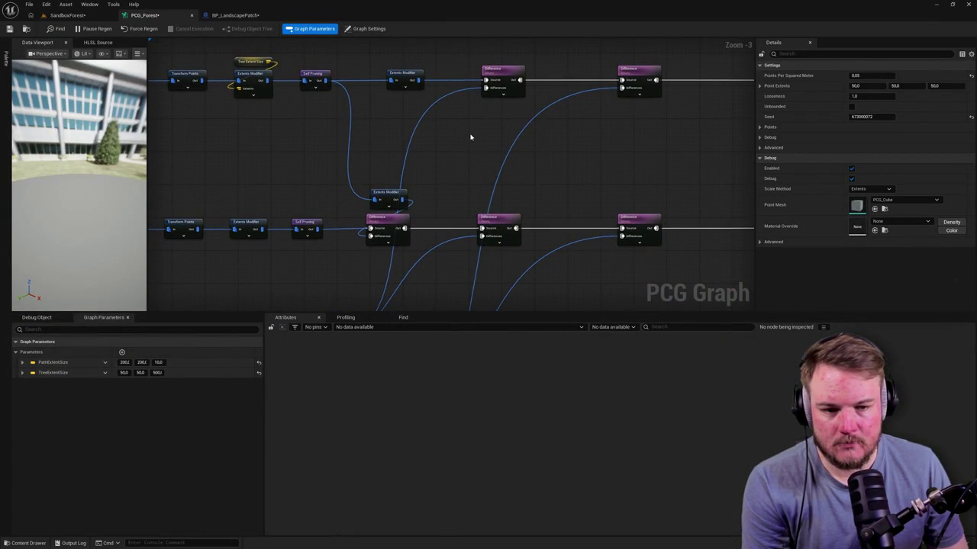
pyautogui.scroll(-1, 478, 108)
pyautogui.moveTo(700, 157)
pyautogui.mouseDown()
pyautogui.moveTo(451, 142)
pyautogui.moveTo(556, 68)
pyautogui.mouseUp()
pyautogui.scroll(1, 470, 235)
pyautogui.scroll(2, 470, 235)
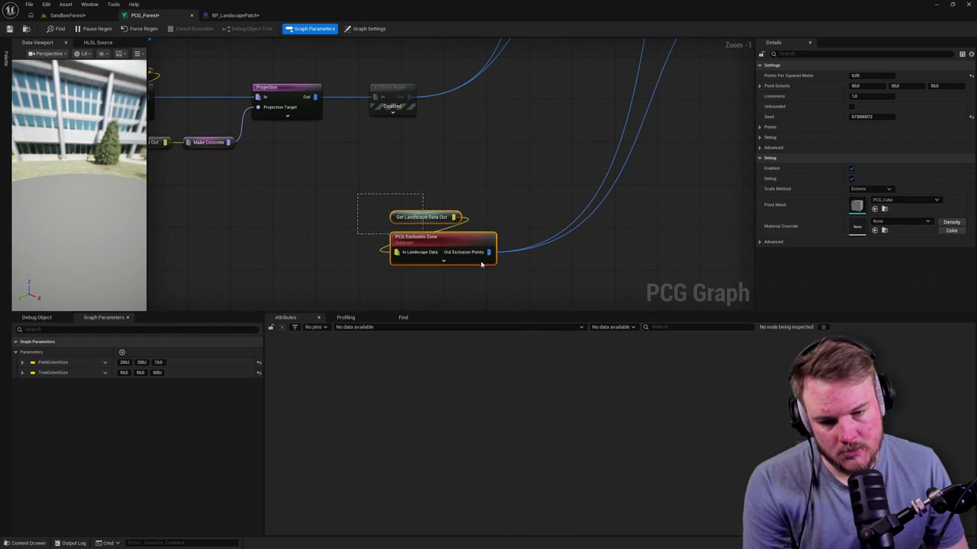
pyautogui.click(408, 227)
pyautogui.moveTo(409, 142); pyautogui.dragTo(532, 199)
pyautogui.scroll(-1, 449, 210)
pyautogui.moveTo(450, 210); pyautogui.dragTo(465, 267)
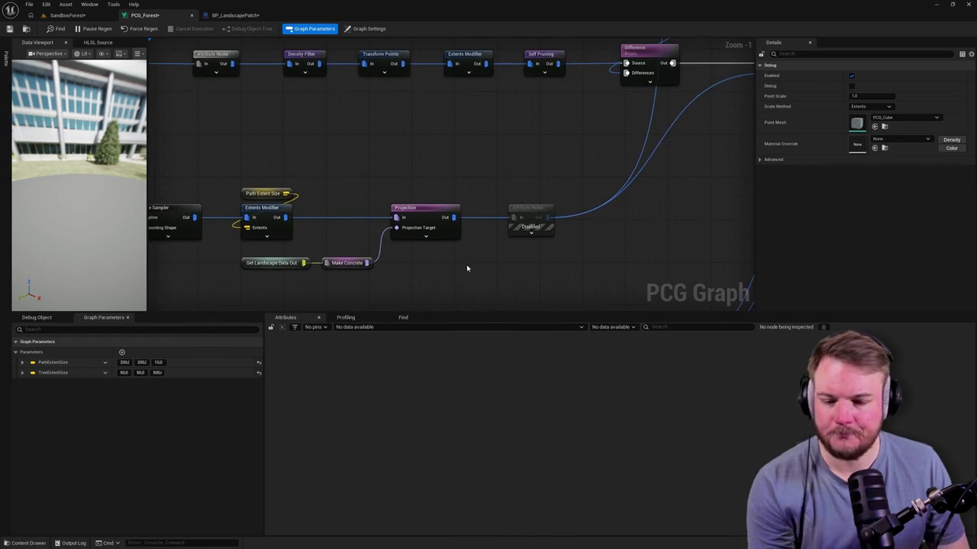
pyautogui.scroll(1, 388, 192)
pyautogui.moveTo(388, 191)
pyautogui.mouseDown()
pyautogui.moveTo(514, 148)
pyautogui.moveTo(375, 183)
pyautogui.mouseUp()
pyautogui.click(482, 161)
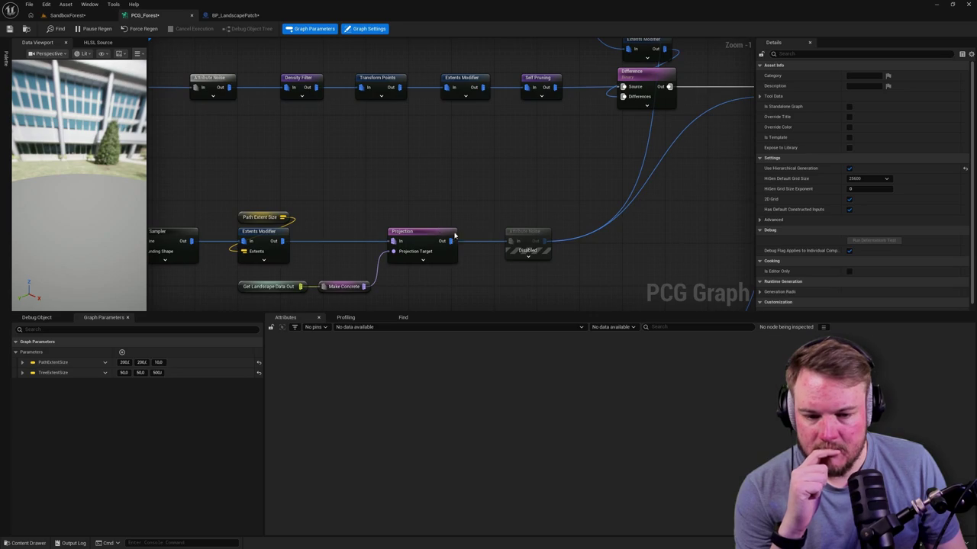
# Duplicate the first Difference node of the upper row, placing the copy above it
pyautogui.moveTo(515, 230); pyautogui.dragTo(444, 194)
pyautogui.scroll(-1, 443, 192)
pyautogui.scroll(-1, 460, 259)
pyautogui.moveTo(460, 260)
pyautogui.mouseDown()
pyautogui.moveTo(531, 216)
pyautogui.moveTo(528, 237)
pyautogui.mouseUp()
pyautogui.click(588, 202)
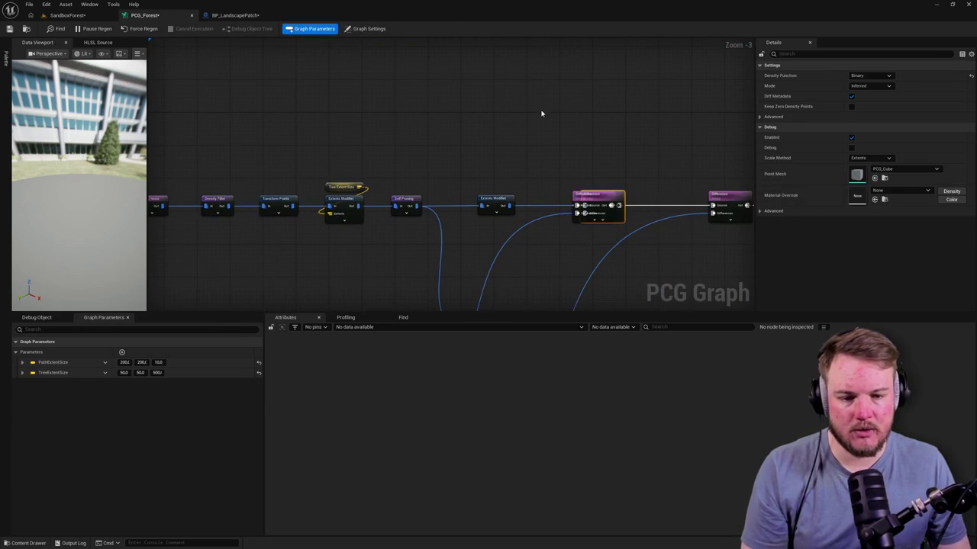
pyautogui.moveTo(610, 205)
pyautogui.mouseDown()
pyautogui.moveTo(608, 128)
pyautogui.moveTo(560, 75)
pyautogui.mouseUp()
# Feed the top Surface Sampler into the new Difference node and move the Differences wire onto it
pyautogui.moveTo(578, 204)
pyautogui.mouseDown()
pyautogui.moveTo(486, 202)
pyautogui.moveTo(527, 77)
pyautogui.mouseUp()
pyautogui.moveTo(153, 92)
pyautogui.mouseDown()
pyautogui.moveTo(252, 130)
pyautogui.moveTo(665, 113)
pyautogui.moveTo(670, 124)
pyautogui.mouseUp()
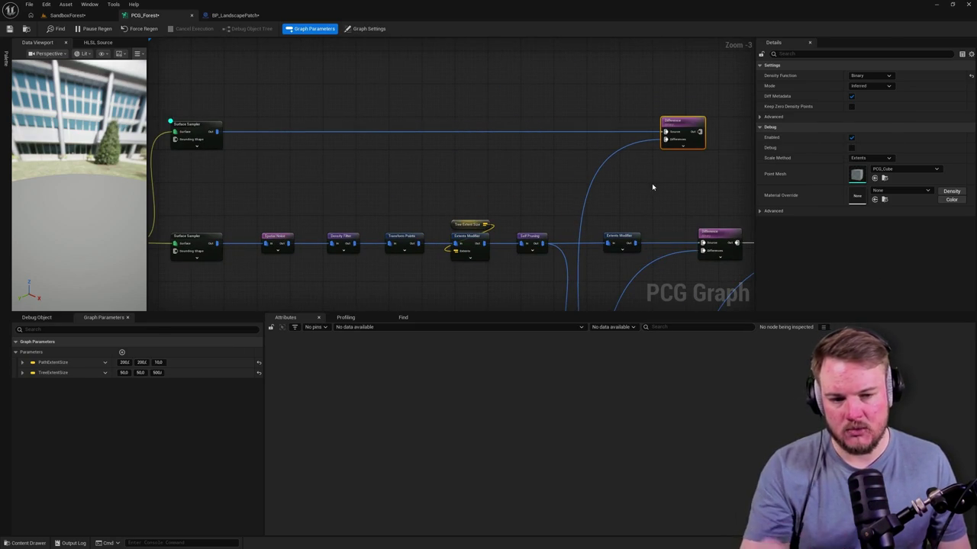
pyautogui.moveTo(651, 195); pyautogui.dragTo(623, 176)
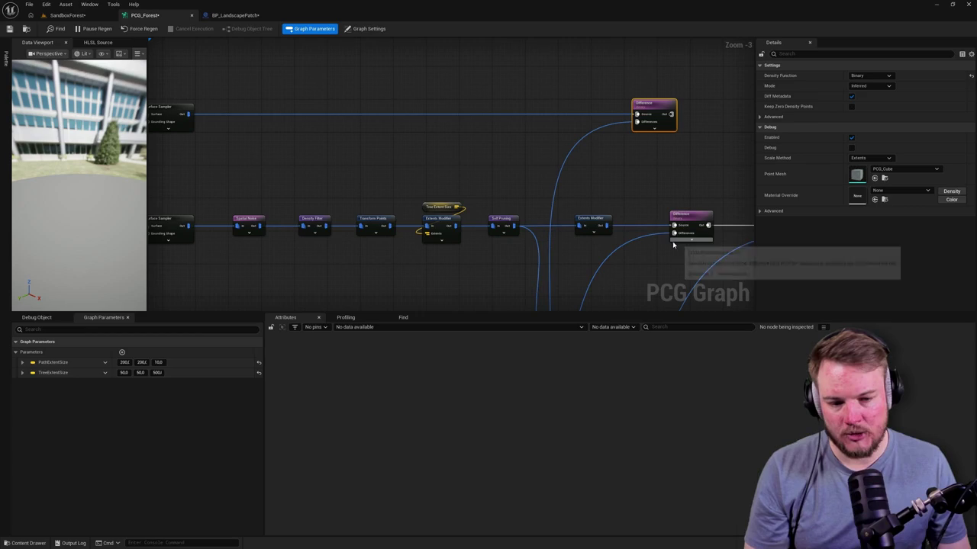
pyautogui.moveTo(673, 233)
pyautogui.mouseDown()
pyautogui.moveTo(567, 277)
pyautogui.moveTo(579, 260)
pyautogui.moveTo(431, 150)
pyautogui.moveTo(520, 188)
pyautogui.moveTo(474, 146)
pyautogui.moveTo(626, 126)
pyautogui.moveTo(654, 226)
pyautogui.moveTo(674, 233)
pyautogui.mouseUp()
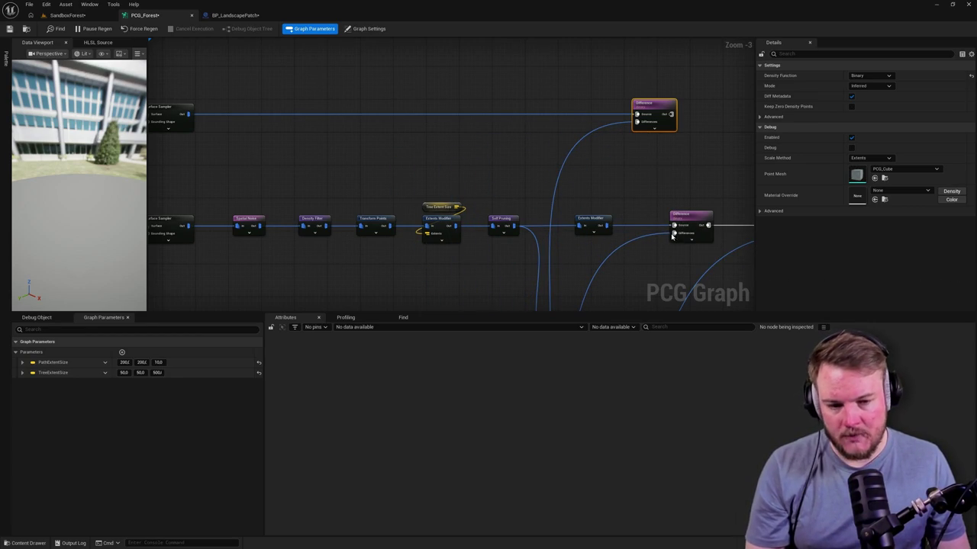
pyautogui.moveTo(673, 233)
pyautogui.mouseDown()
pyautogui.moveTo(649, 239)
pyautogui.moveTo(541, 148)
pyautogui.moveTo(643, 246)
pyautogui.moveTo(679, 245)
pyautogui.moveTo(681, 233)
pyautogui.moveTo(624, 168)
pyautogui.moveTo(563, 139)
pyautogui.moveTo(602, 146)
pyautogui.moveTo(622, 133)
pyautogui.moveTo(608, 152)
pyautogui.mouseUp()
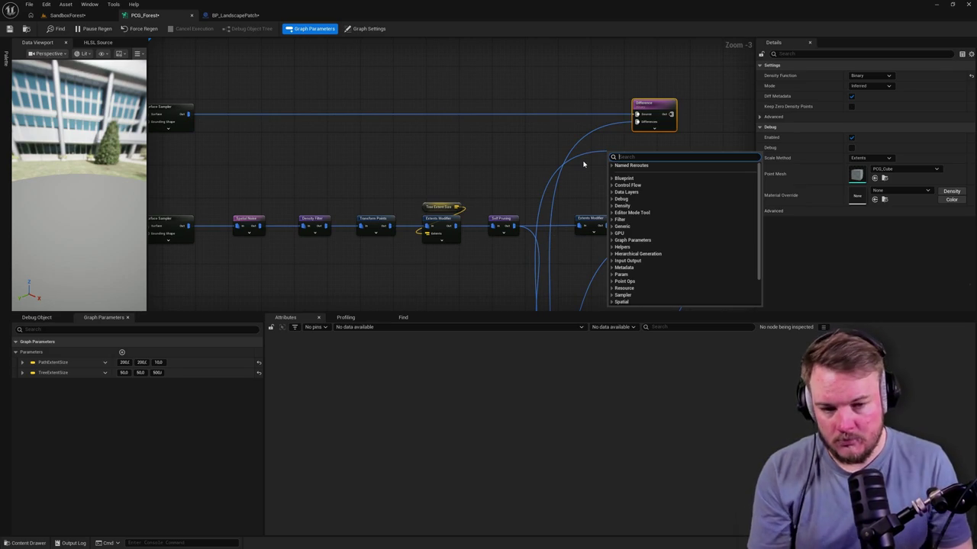
pyautogui.moveTo(539, 148)
pyautogui.mouseDown()
pyautogui.moveTo(576, 163)
pyautogui.moveTo(451, 152)
pyautogui.moveTo(444, 164)
pyautogui.moveTo(519, 184)
pyautogui.moveTo(628, 152)
pyautogui.moveTo(489, 136)
pyautogui.moveTo(532, 134)
pyautogui.moveTo(522, 133)
pyautogui.mouseUp()
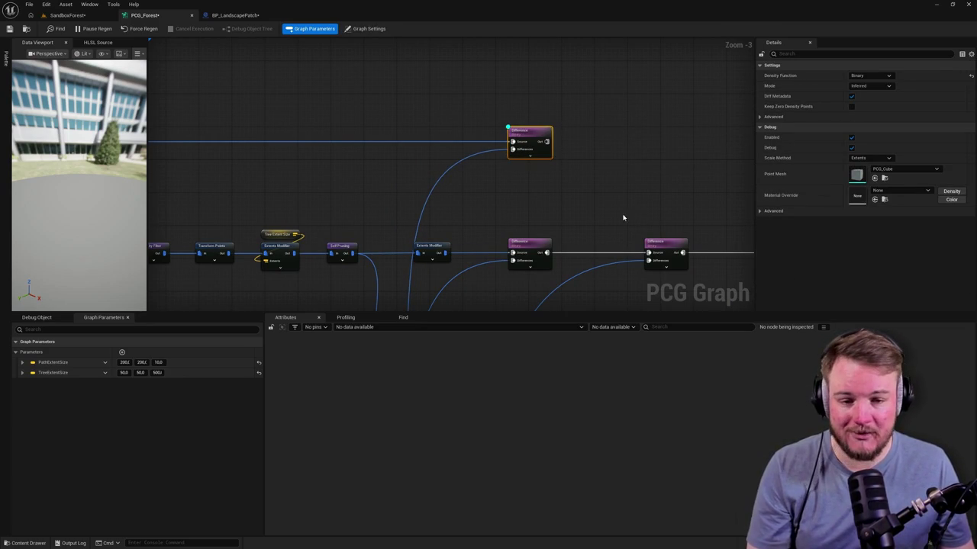
pyautogui.moveTo(386, 146); pyautogui.dragTo(548, 158)
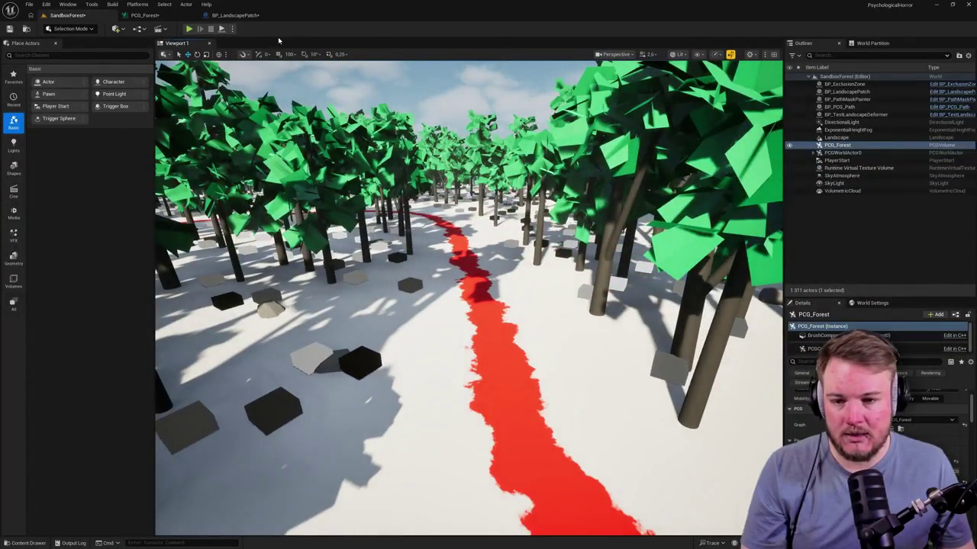
# Flip to BP_LandscapePatch and back, nudging the PCG_Forest graph view left
pyautogui.click(241, 17)
pyautogui.click(172, 16)
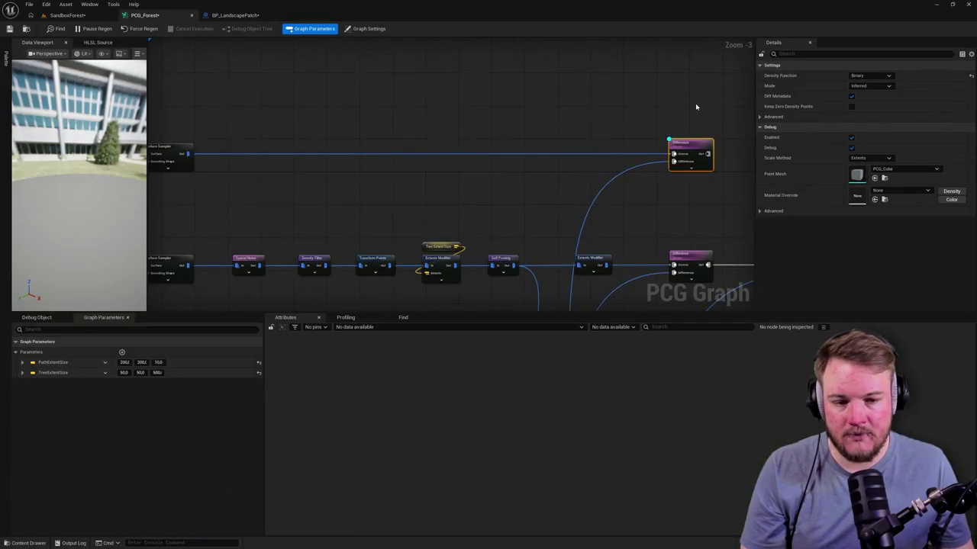
pyautogui.moveTo(696, 106); pyautogui.dragTo(543, 134)
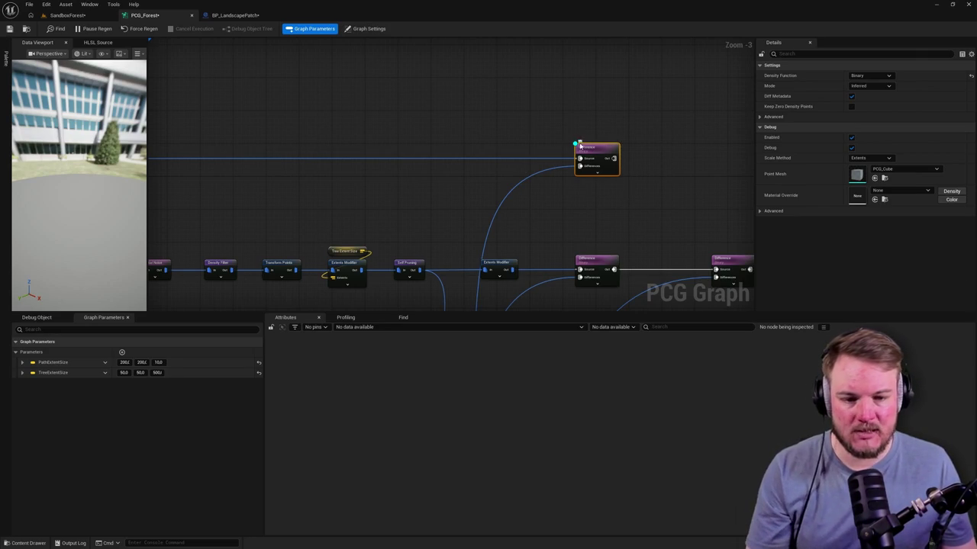
# Fly forward through the forest along the red path, then rise for a top-down view
pyautogui.click(67, 15)
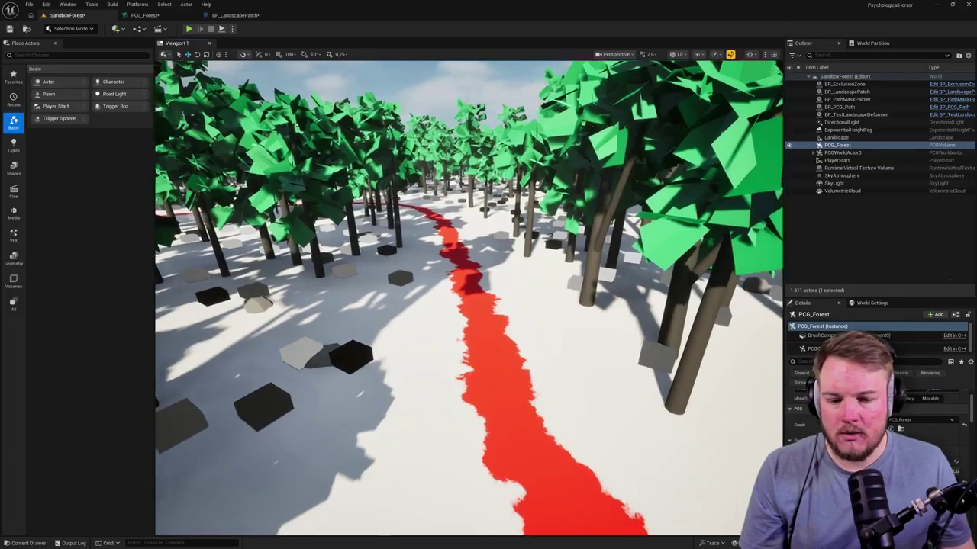
pyautogui.press('w')
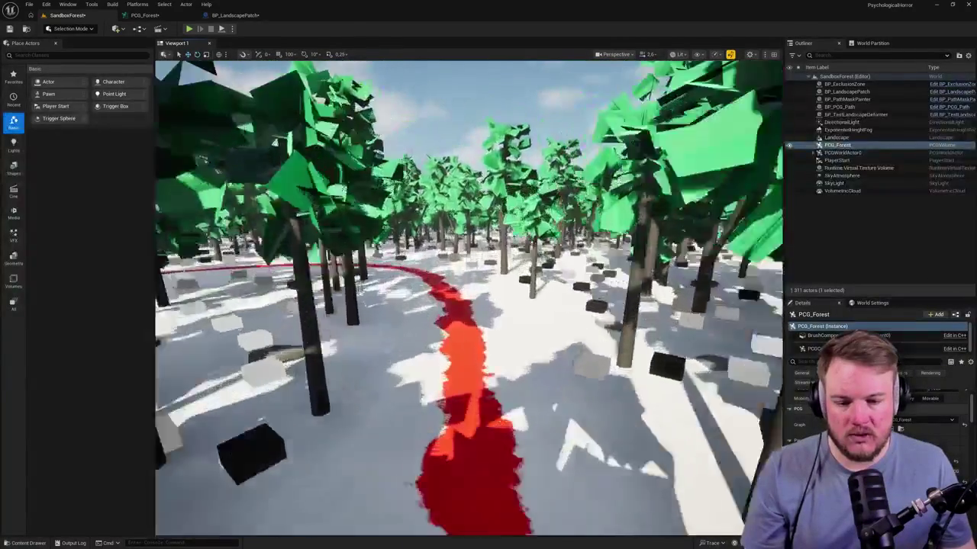
pyautogui.press('w')
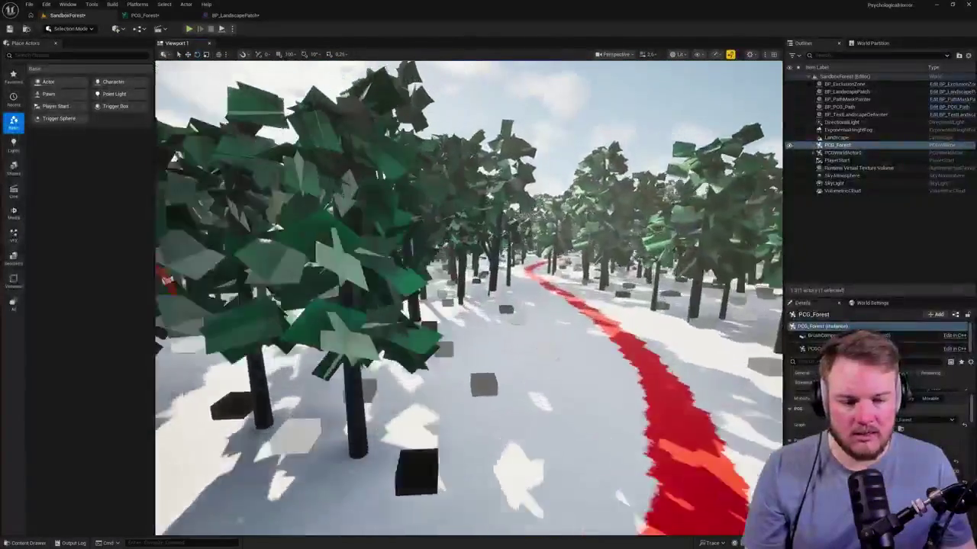
pyautogui.press('w')
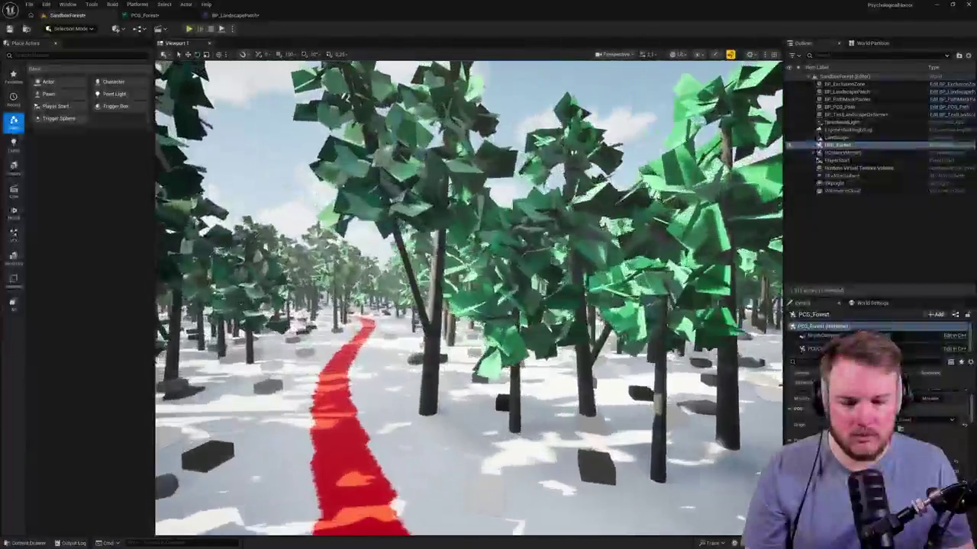
pyautogui.press('e')
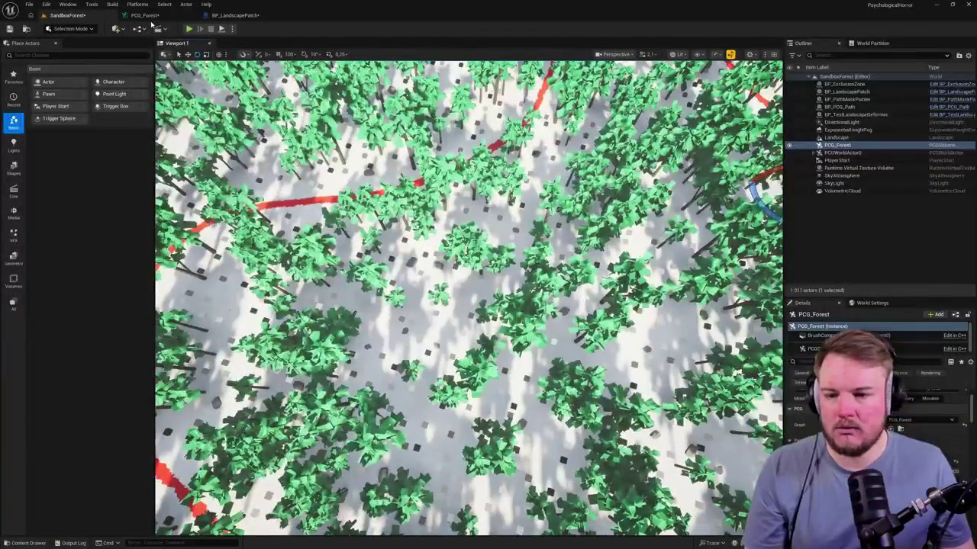
pyautogui.click(145, 15)
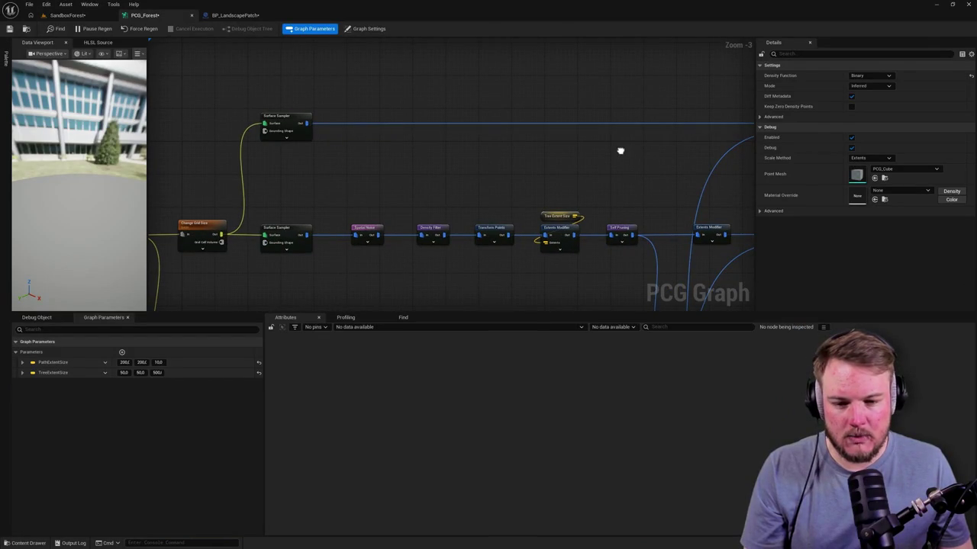
# Place a Self Pruning copy after the upper Surface Sampler, replacing its direct Difference wire
pyautogui.moveTo(620, 150); pyautogui.dragTo(587, 159)
pyautogui.click(585, 209)
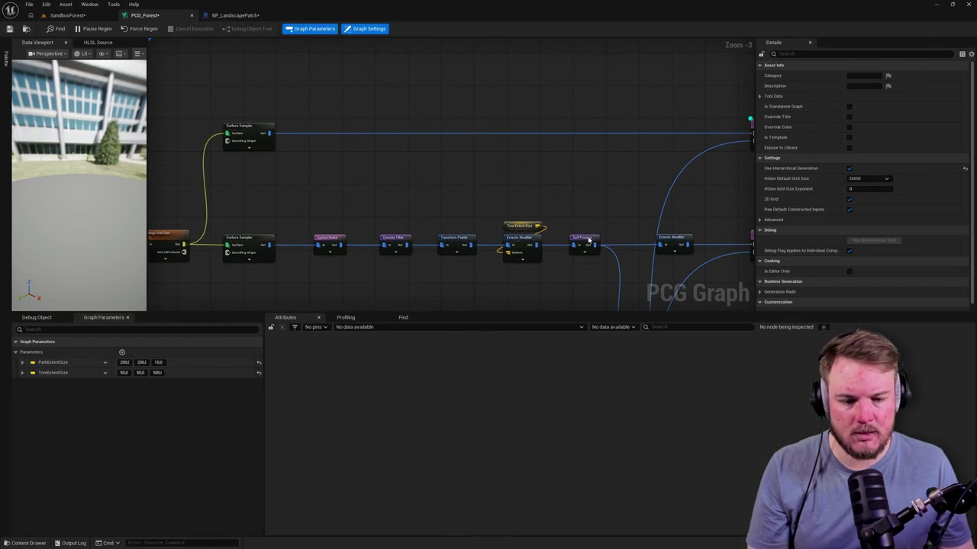
pyautogui.click(589, 240)
pyautogui.moveTo(593, 210); pyautogui.dragTo(345, 134)
pyautogui.moveTo(269, 133)
pyautogui.mouseDown()
pyautogui.moveTo(292, 138)
pyautogui.moveTo(270, 128)
pyautogui.moveTo(273, 143)
pyautogui.mouseUp()
pyautogui.click(305, 126)
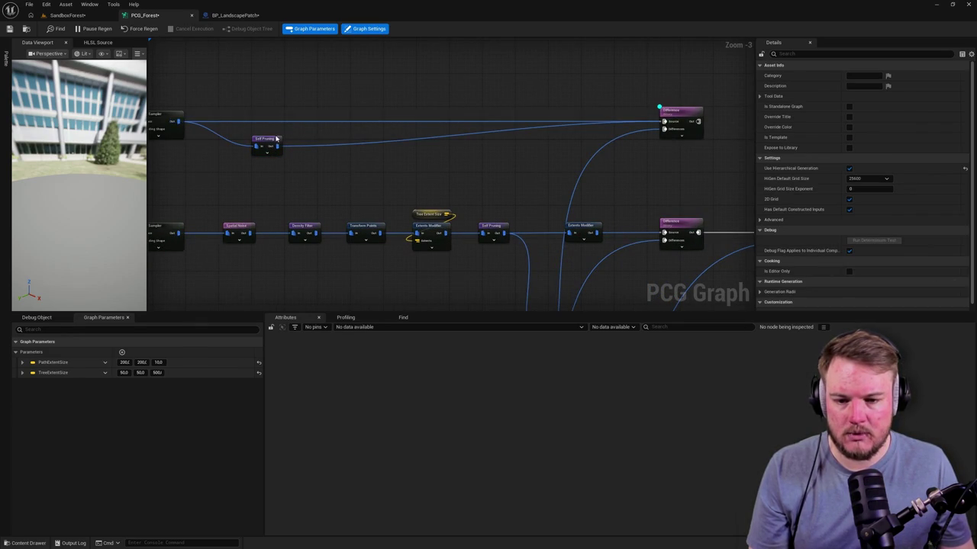
pyautogui.keyDown('alt'); pyautogui.click(297, 123); pyautogui.keyUp('alt')
pyautogui.moveTo(269, 146); pyautogui.dragTo(265, 115)
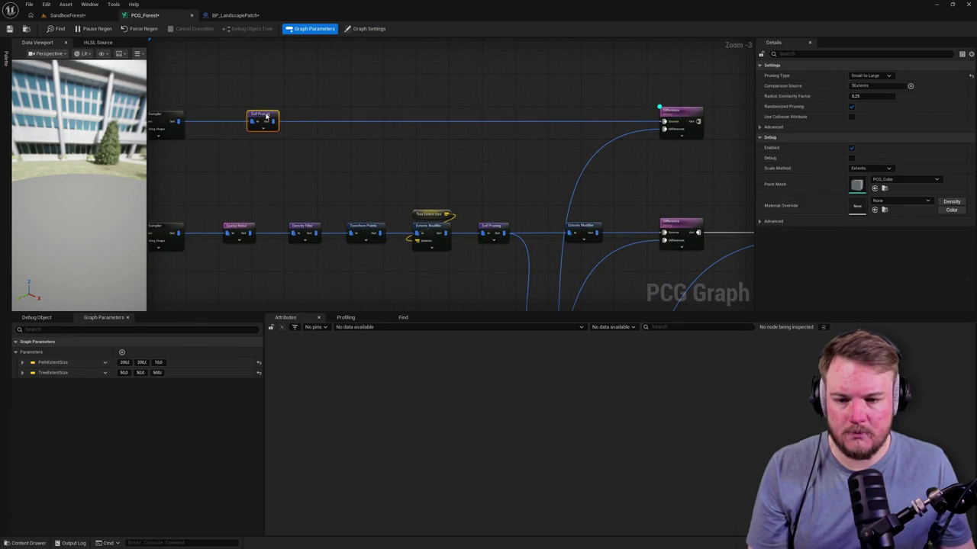
# Check the forest in the SandboxForest level, then float the PCG_Forest graph in an enlarged window
pyautogui.click(419, 137)
pyautogui.click(53, 16)
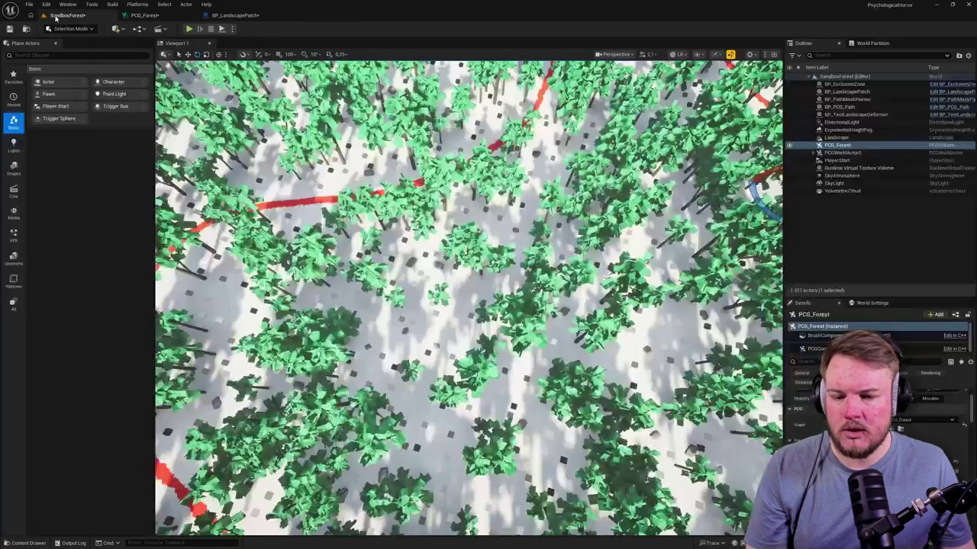
pyautogui.scroll(10, 468, 297)
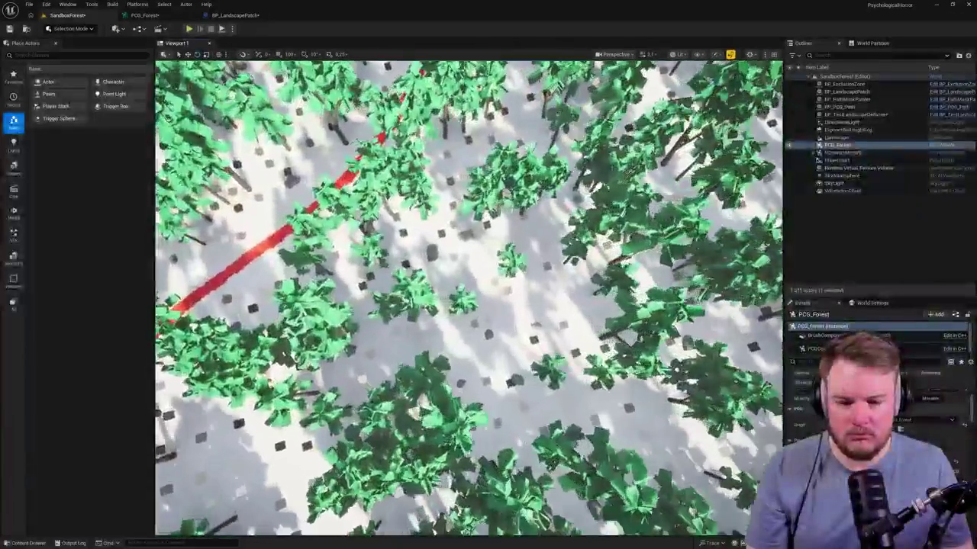
pyautogui.scroll(3, 468, 298)
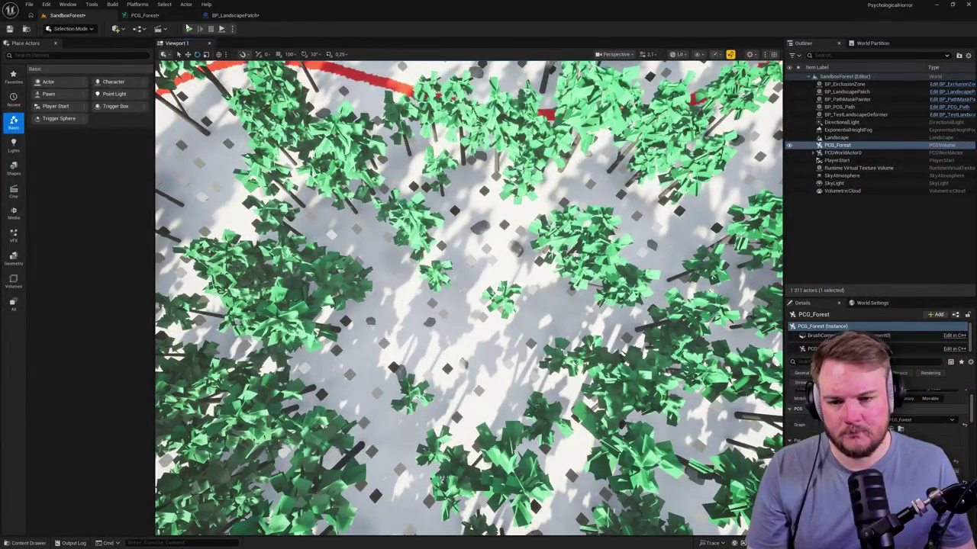
pyautogui.click(174, 16)
pyautogui.moveTo(145, 16)
pyautogui.mouseDown()
pyautogui.moveTo(571, 79)
pyautogui.moveTo(556, 48)
pyautogui.mouseUp()
pyautogui.moveTo(810, 219)
pyautogui.mouseDown()
pyautogui.moveTo(866, 273)
pyautogui.moveTo(964, 464)
pyautogui.moveTo(963, 482)
pyautogui.mouseUp()
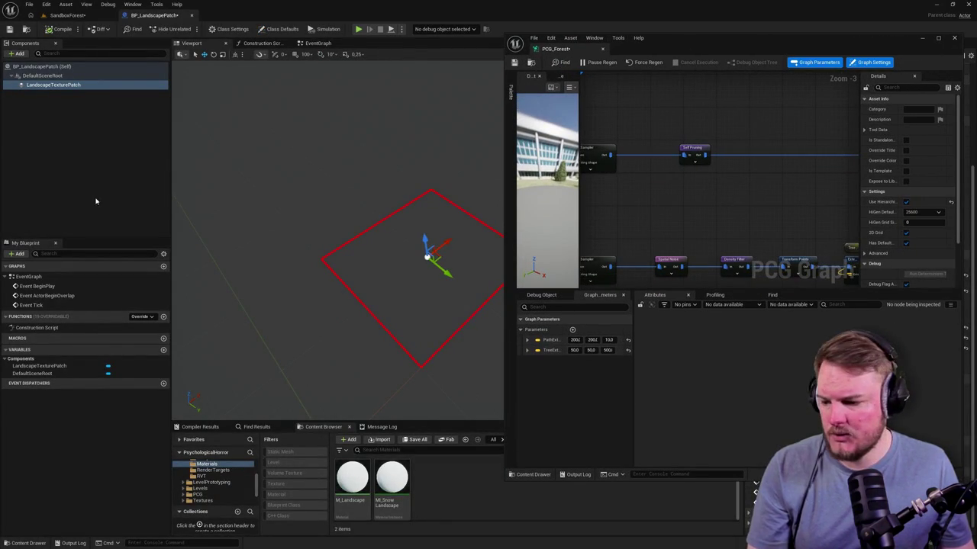
# Show the SandboxForest level and select the upper Self Pruning node to view its settings
pyautogui.click(67, 15)
pyautogui.moveTo(328, 297); pyautogui.dragTo(351, 275)
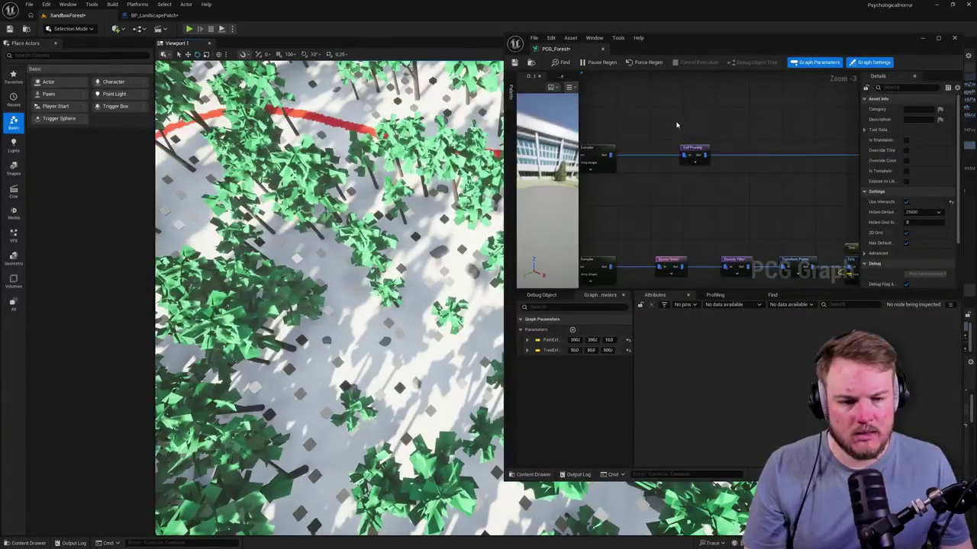
pyautogui.click(693, 149)
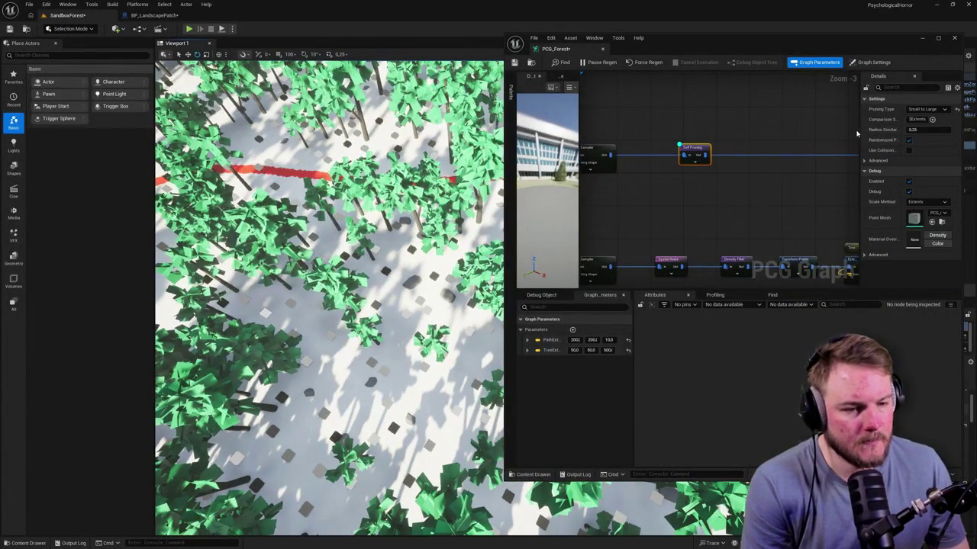
pyautogui.moveTo(861, 134); pyautogui.dragTo(804, 139)
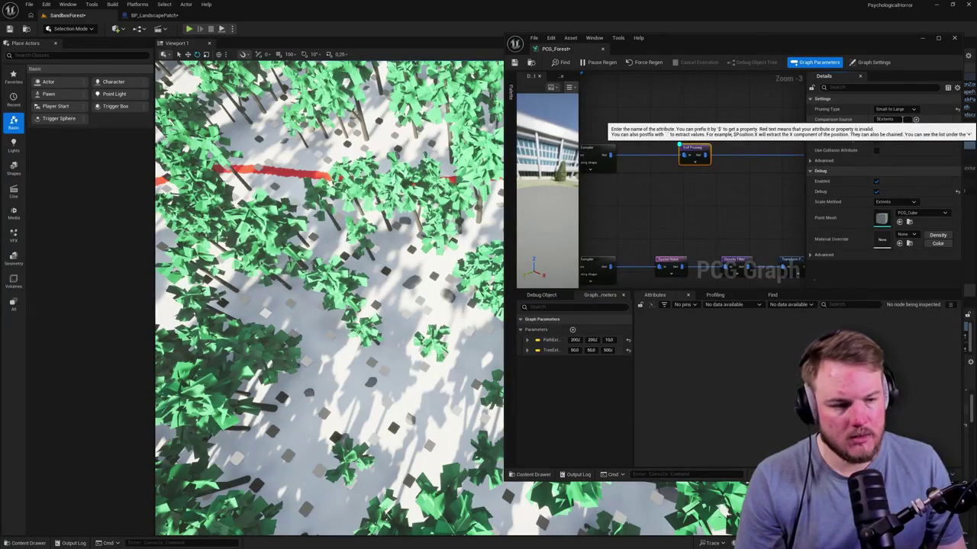
# Try the All Equal and None pruning types on the Self Pruning node
pyautogui.click(908, 130)
pyautogui.press('Escape')
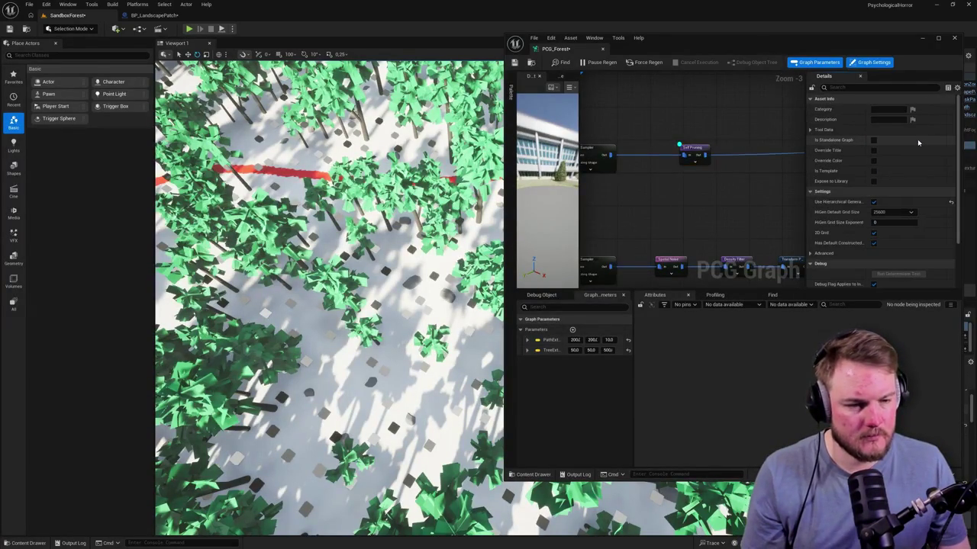
pyautogui.click(696, 148)
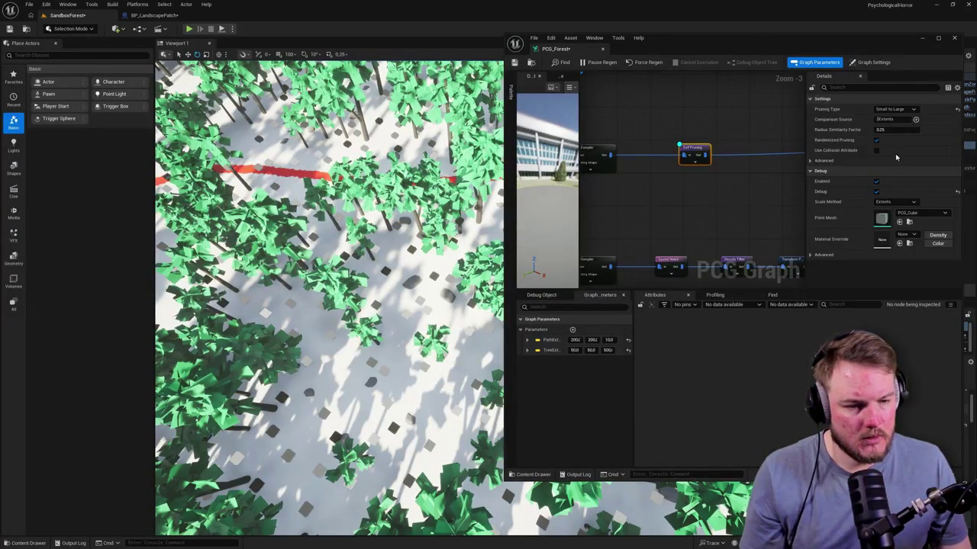
pyautogui.click(910, 110)
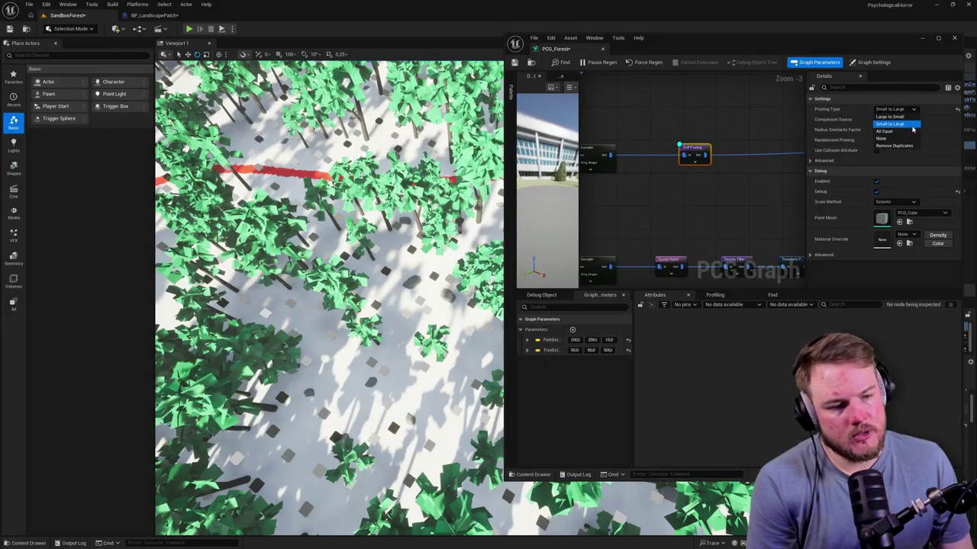
pyautogui.click(913, 132)
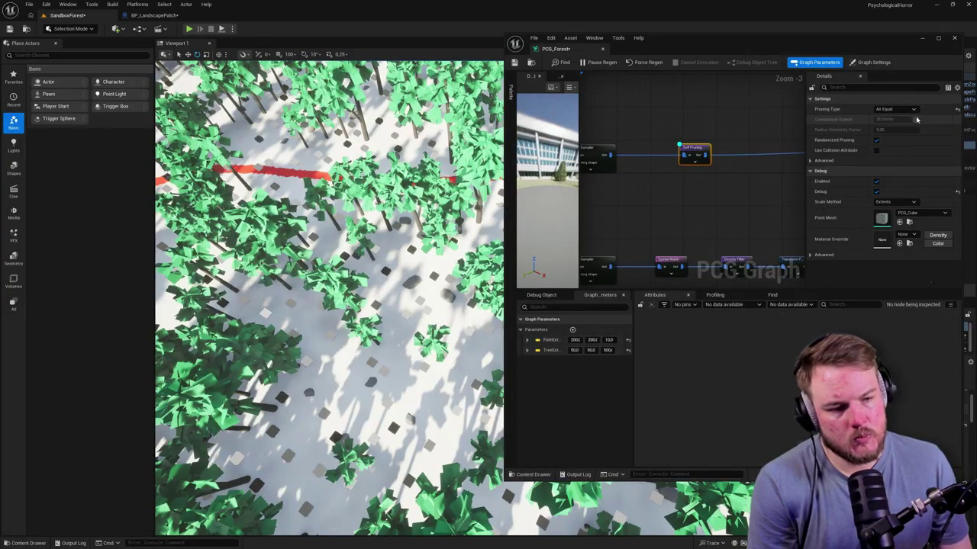
pyautogui.click(913, 110)
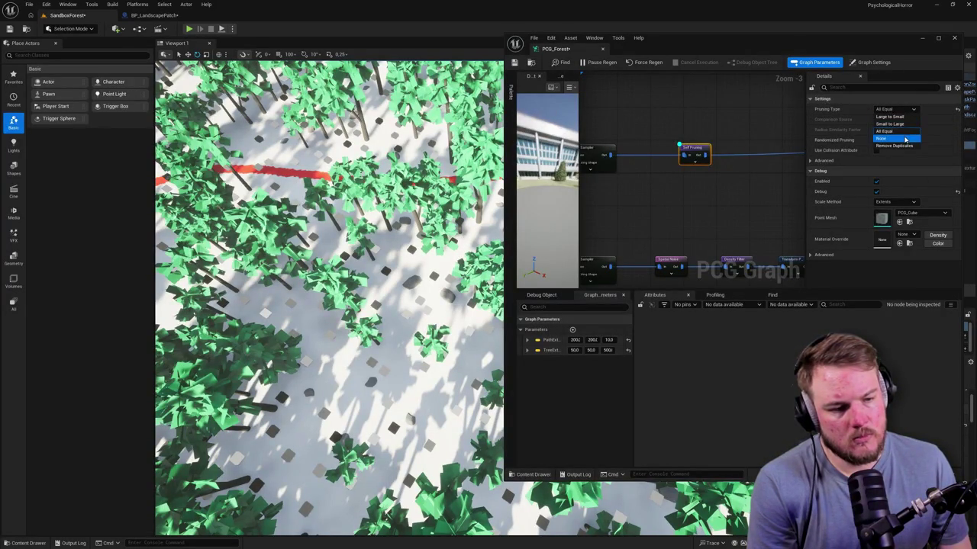
pyautogui.click(905, 138)
# Cycle the pruning type through Large to Small, Small to Large, Remove Duplicates and None
pyautogui.click(913, 110)
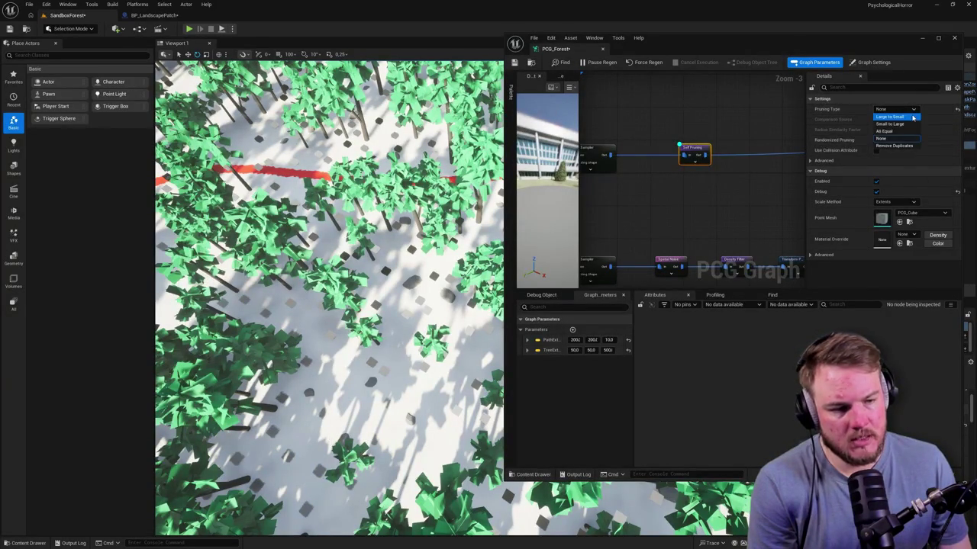
pyautogui.click(912, 117)
pyautogui.click(913, 110)
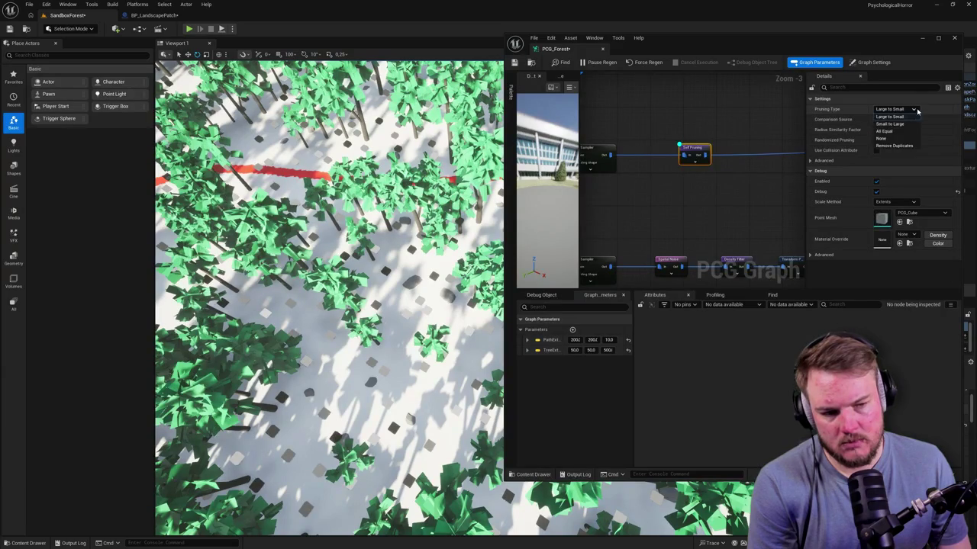
pyautogui.click(909, 125)
pyautogui.click(914, 110)
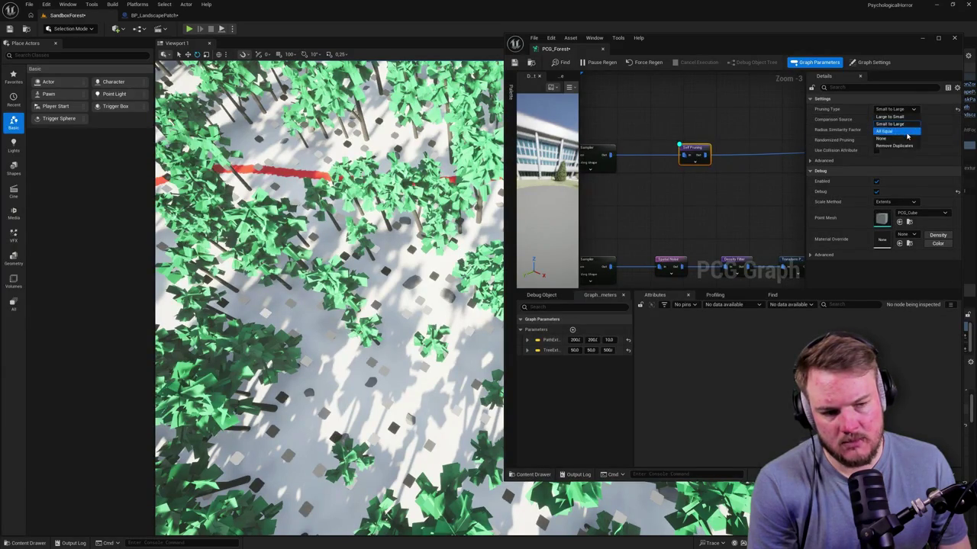
pyautogui.click(905, 145)
pyautogui.click(914, 110)
pyautogui.click(905, 137)
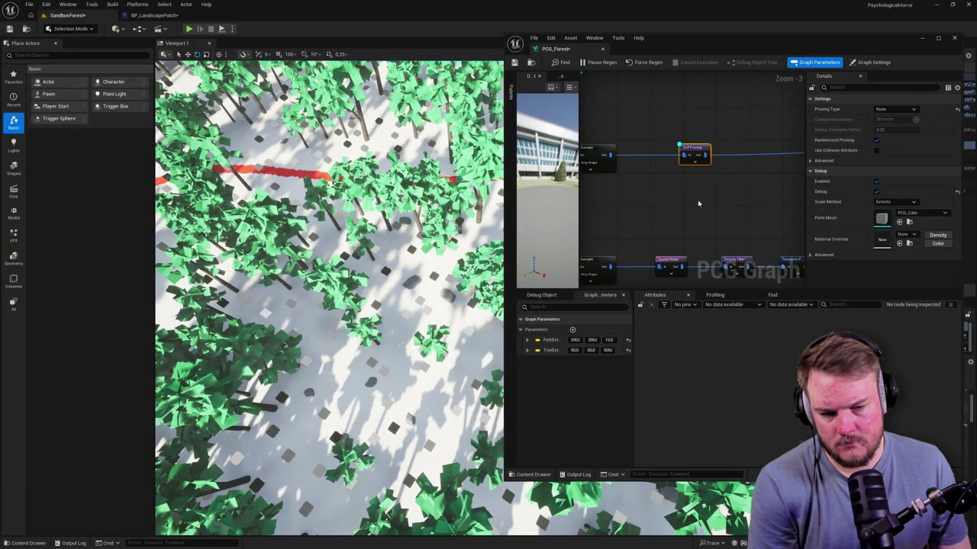
# Set the Self Pruning node's pruning type back to Small to Large
pyautogui.moveTo(698, 203); pyautogui.dragTo(666, 151)
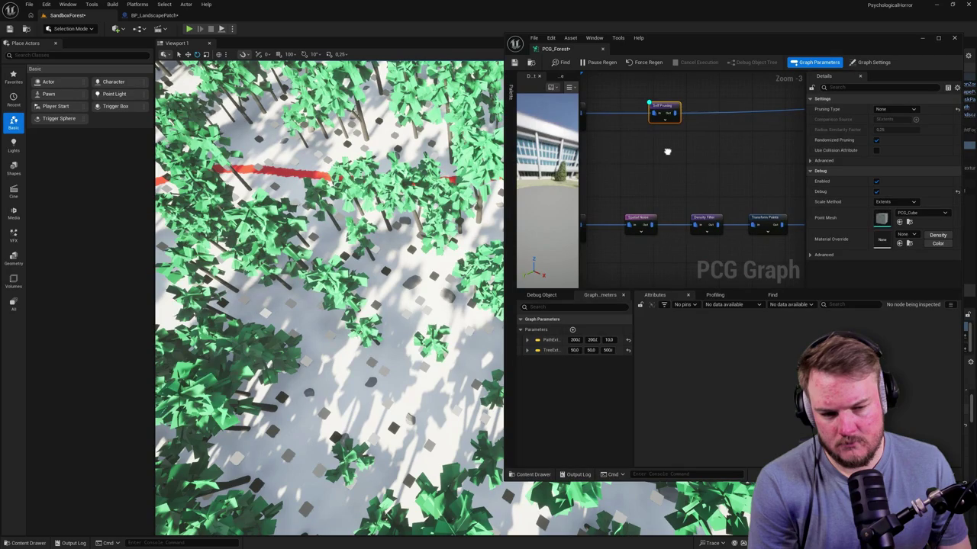
pyautogui.moveTo(623, 189)
pyautogui.mouseDown()
pyautogui.moveTo(763, 241)
pyautogui.moveTo(755, 249)
pyautogui.moveTo(763, 229)
pyautogui.mouseUp()
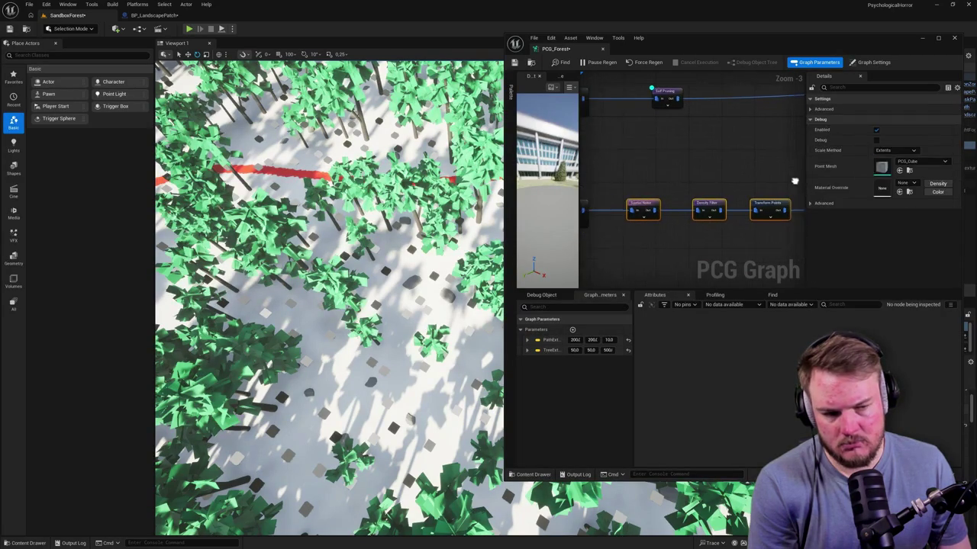
pyautogui.click(665, 96)
pyautogui.click(891, 110)
pyautogui.click(889, 125)
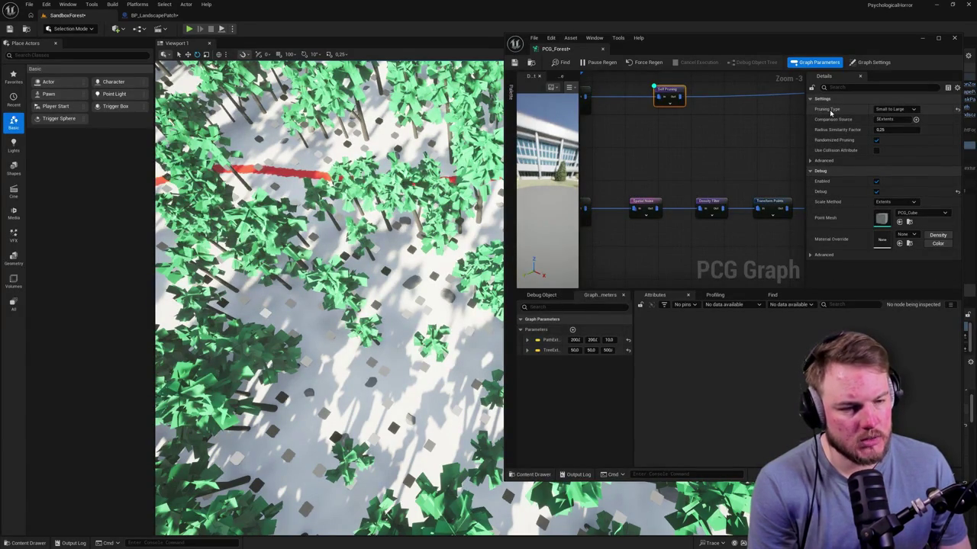
# Move the Self Pruning node right and pull a new wire from the upper sampler's output
pyautogui.moveTo(828, 122)
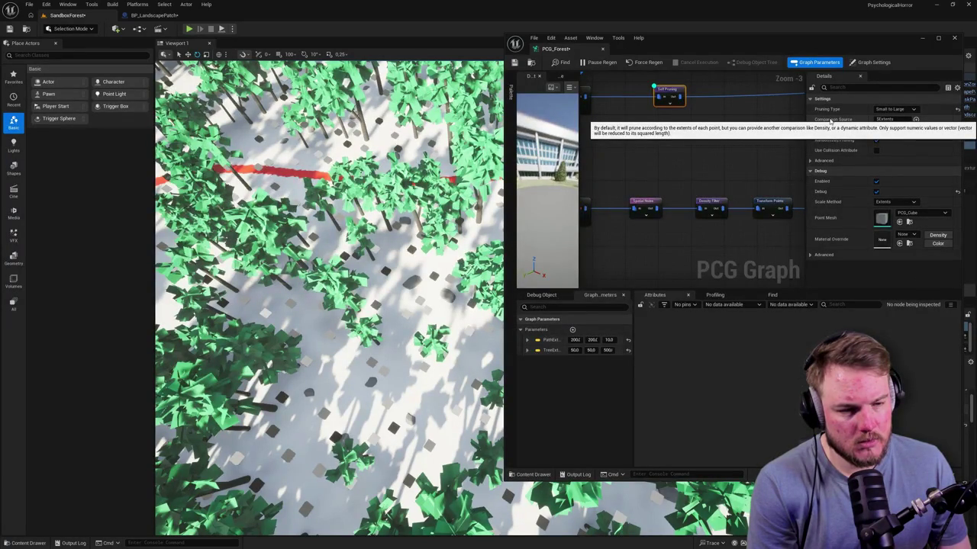
pyautogui.click(744, 141)
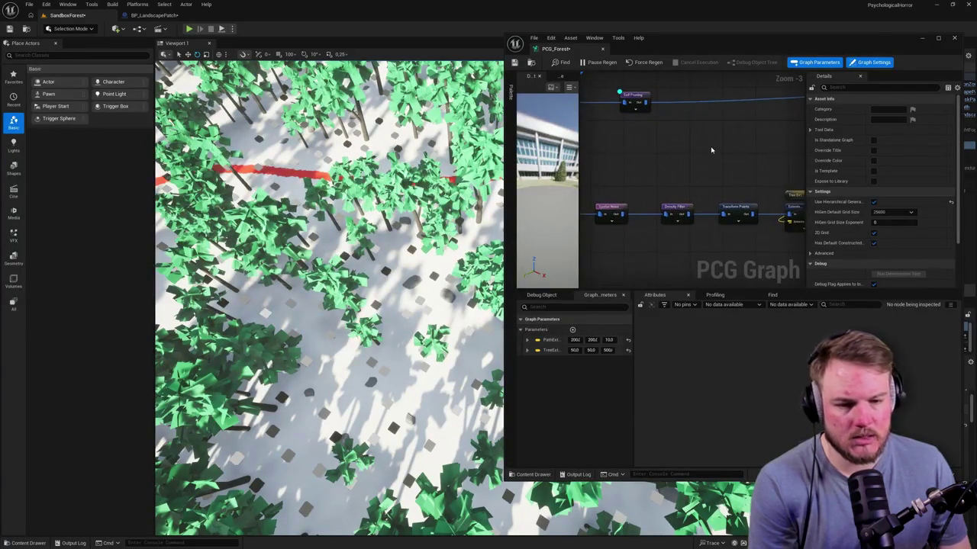
pyautogui.moveTo(647, 126)
pyautogui.mouseDown()
pyautogui.moveTo(774, 126)
pyautogui.moveTo(733, 153)
pyautogui.mouseUp()
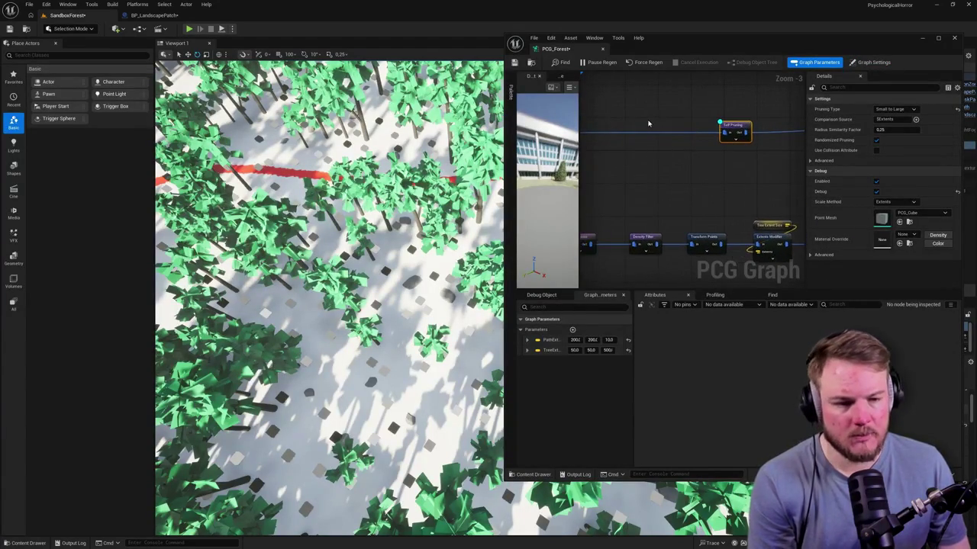
pyautogui.moveTo(674, 170)
pyautogui.mouseDown()
pyautogui.moveTo(706, 179)
pyautogui.moveTo(706, 161)
pyautogui.moveTo(665, 207)
pyautogui.moveTo(685, 180)
pyautogui.mouseUp()
pyautogui.click(687, 159)
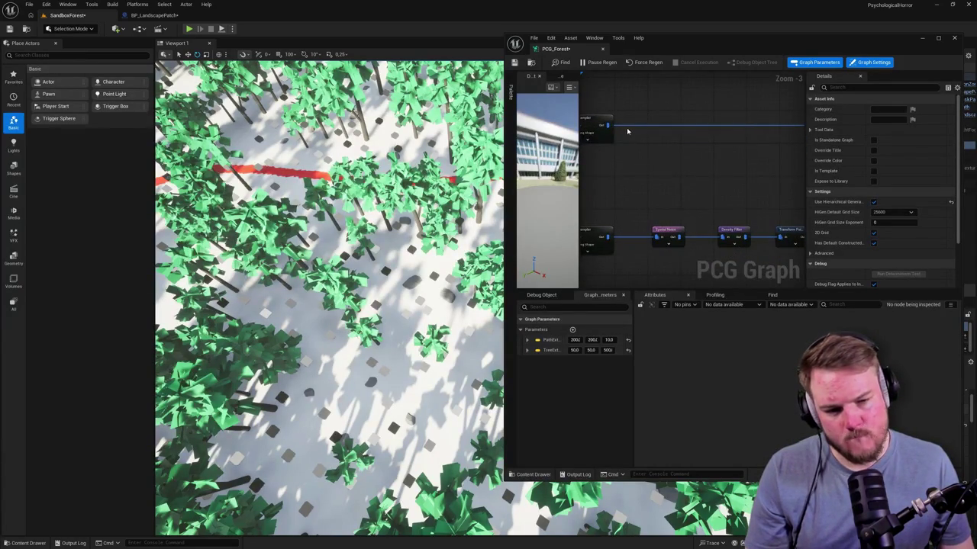
pyautogui.moveTo(608, 125); pyautogui.dragTo(631, 150)
# Place a Density Noise node off the upper Surface Sampler via a 'density' search
pyautogui.write('d')
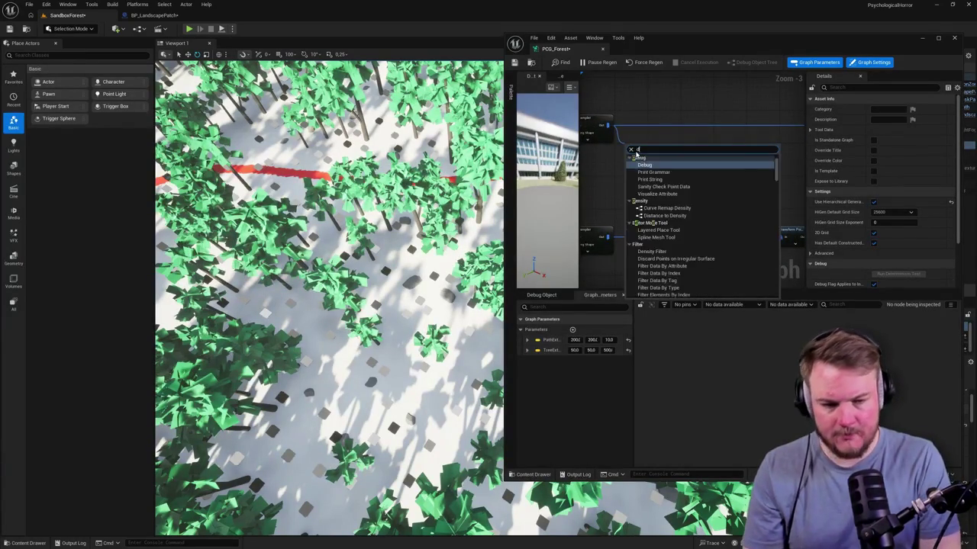
pyautogui.write('ensity')
pyautogui.press('Up')
pyautogui.press('Return')
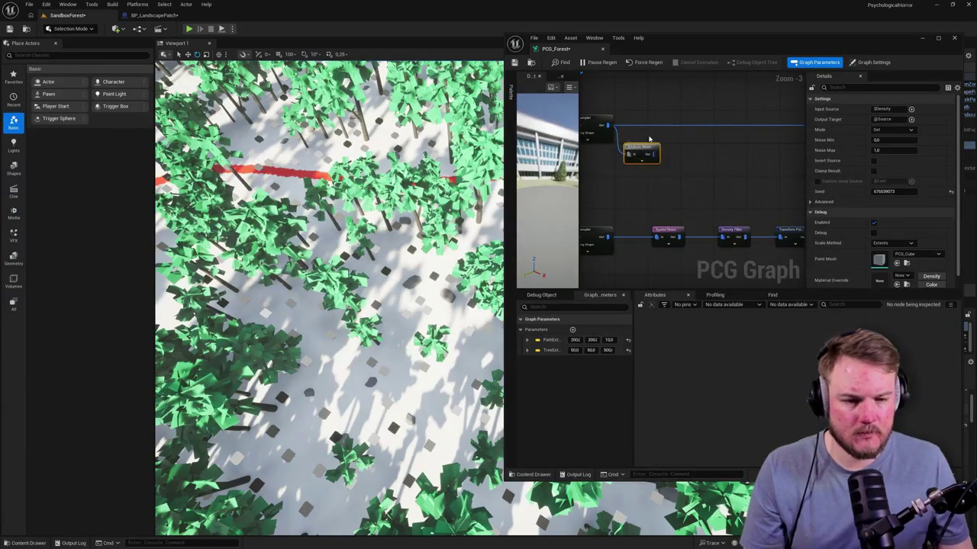
pyautogui.moveTo(653, 151); pyautogui.dragTo(685, 156)
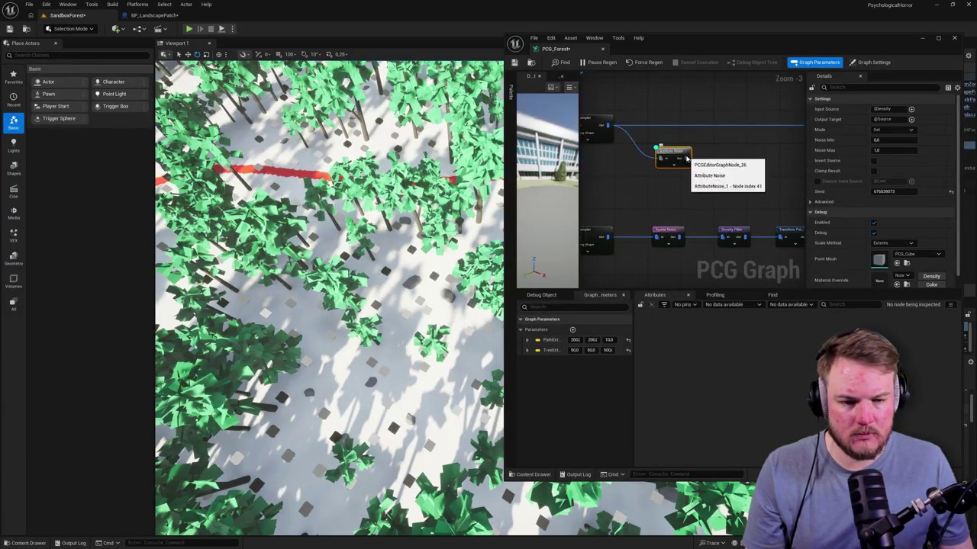
# Orbit the forest and check the Surface Sampler, Density Noise and pruning node settings
pyautogui.moveTo(368, 323)
pyautogui.mouseDown()
pyautogui.moveTo(339, 319)
pyautogui.moveTo(368, 324)
pyautogui.mouseUp()
pyautogui.click(599, 134)
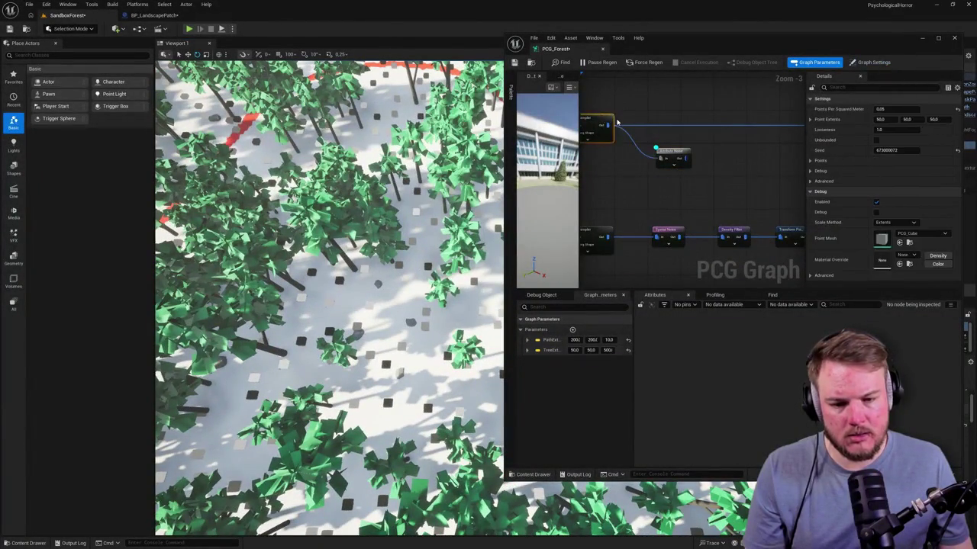
pyautogui.click(673, 156)
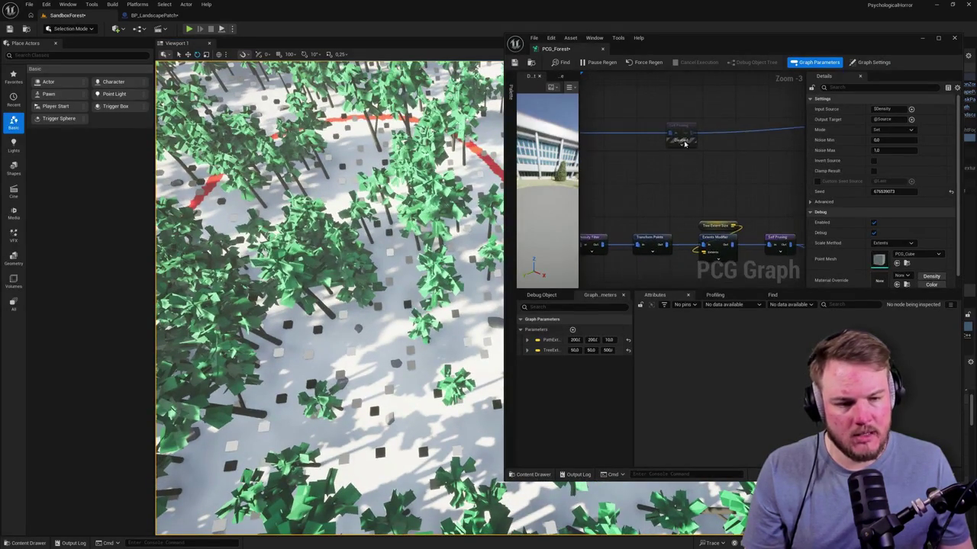
pyautogui.click(681, 133)
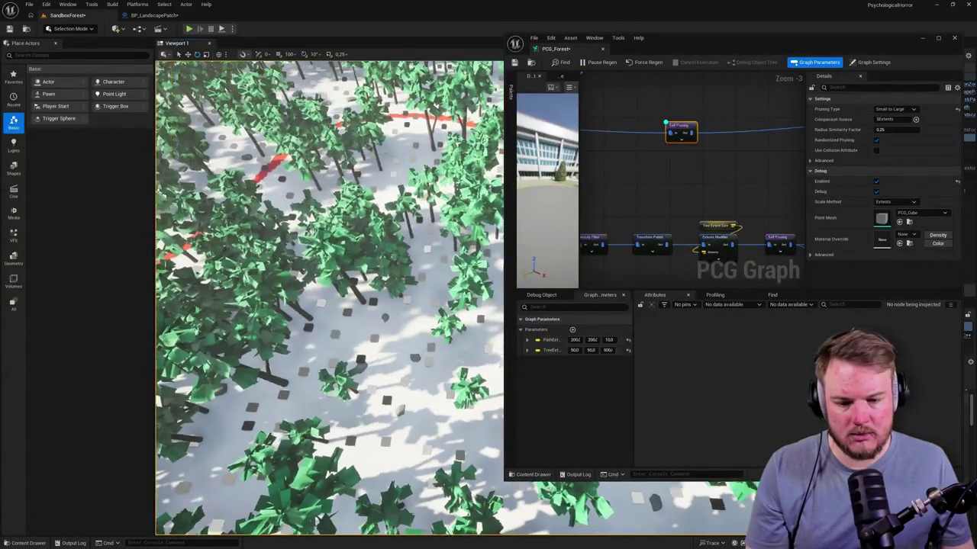
pyautogui.moveTo(622, 167)
pyautogui.mouseDown()
pyautogui.moveTo(708, 167)
pyautogui.moveTo(649, 184)
pyautogui.mouseUp()
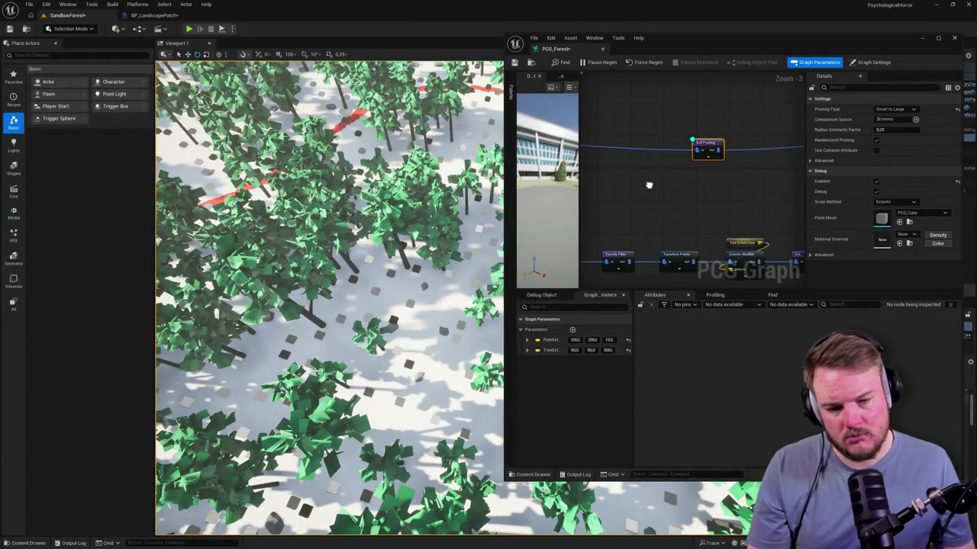
# Set radius similarity factor to 50, try other pruning types, and return to Small to Large
pyautogui.press('Return')
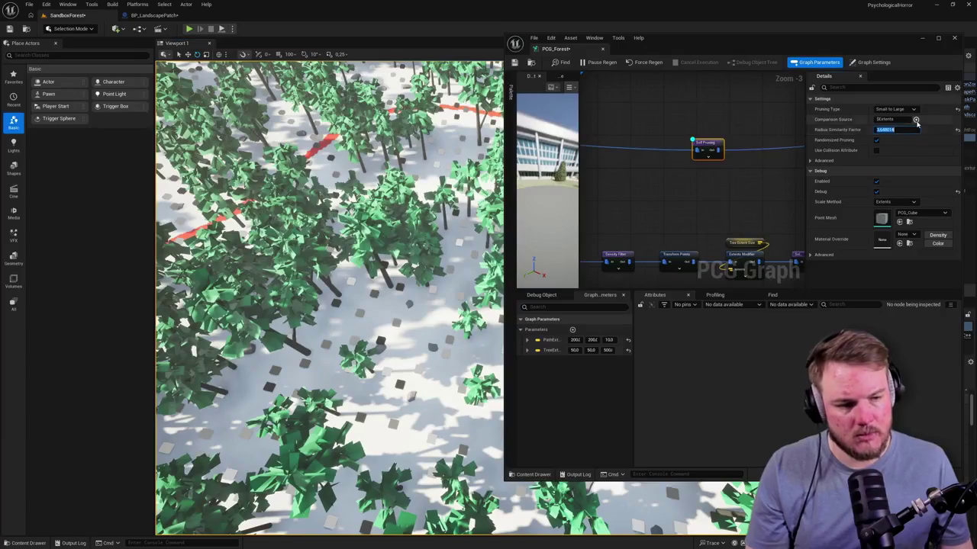
pyautogui.write('50')
pyautogui.press('Return')
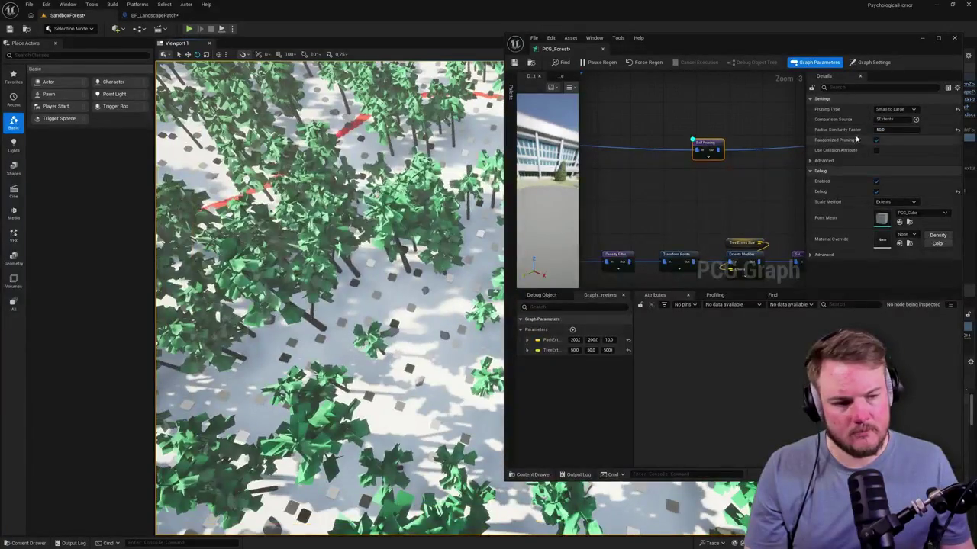
pyautogui.click(895, 110)
pyautogui.click(897, 131)
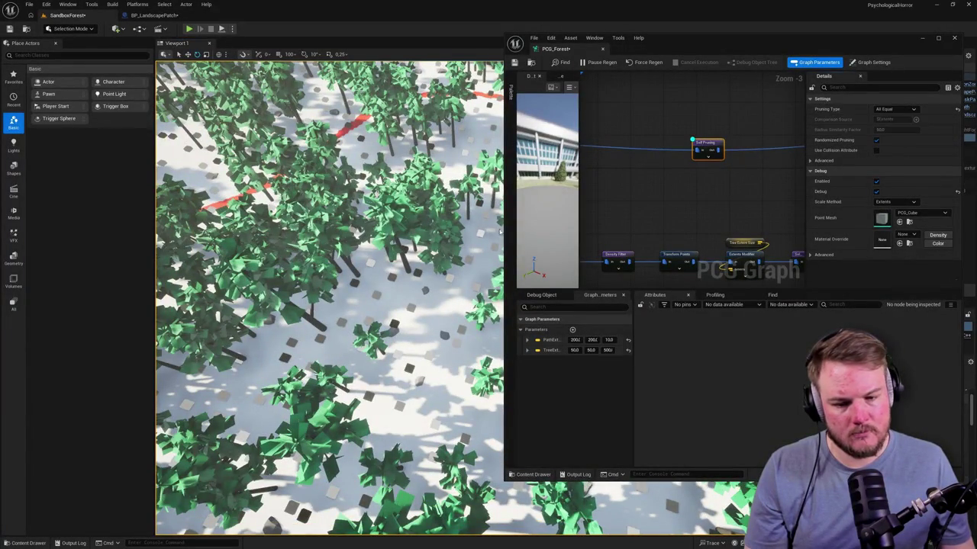
pyautogui.click(894, 110)
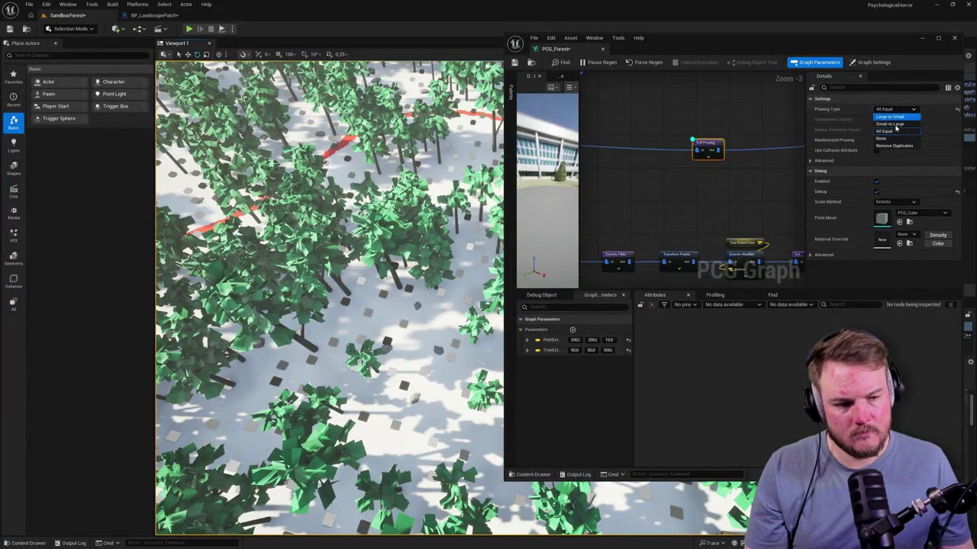
pyautogui.click(894, 145)
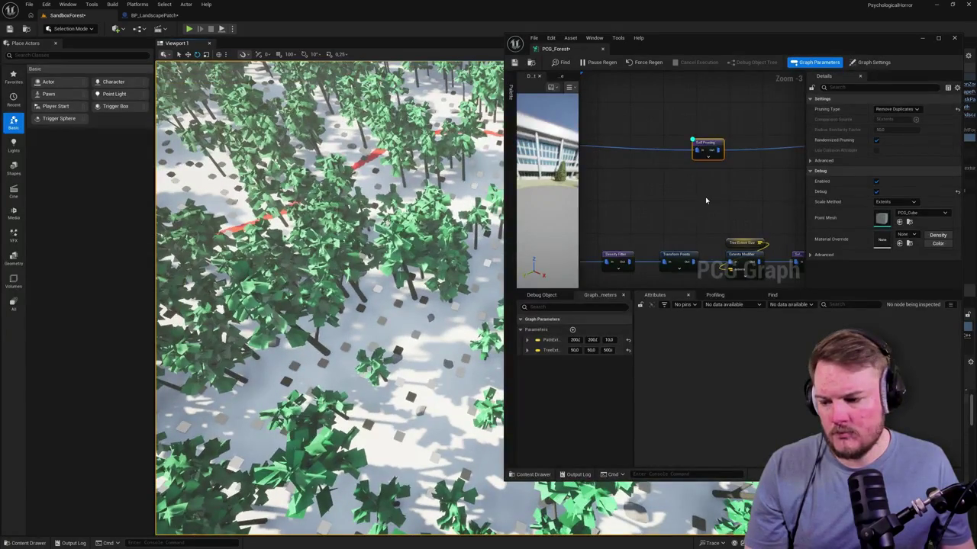
pyautogui.click(894, 109)
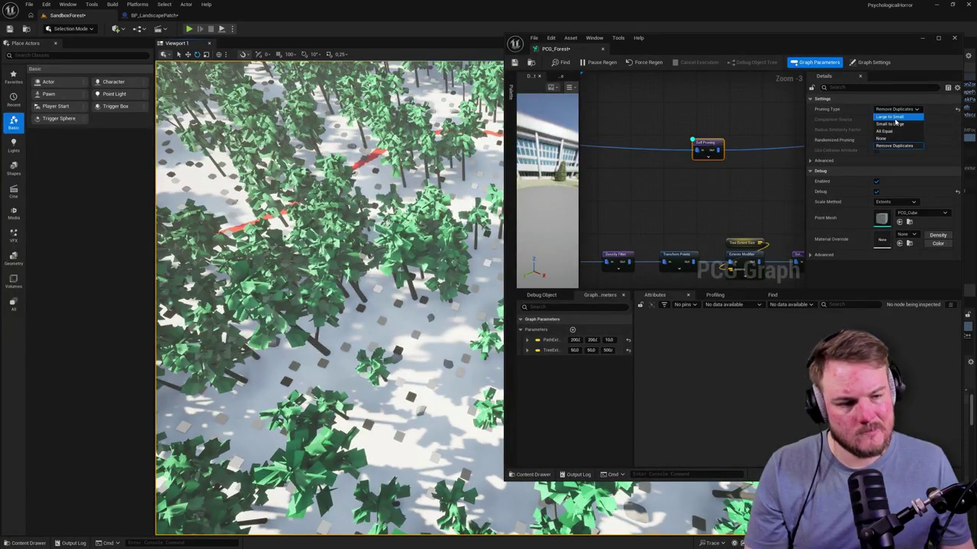
pyautogui.click(893, 116)
pyautogui.click(892, 110)
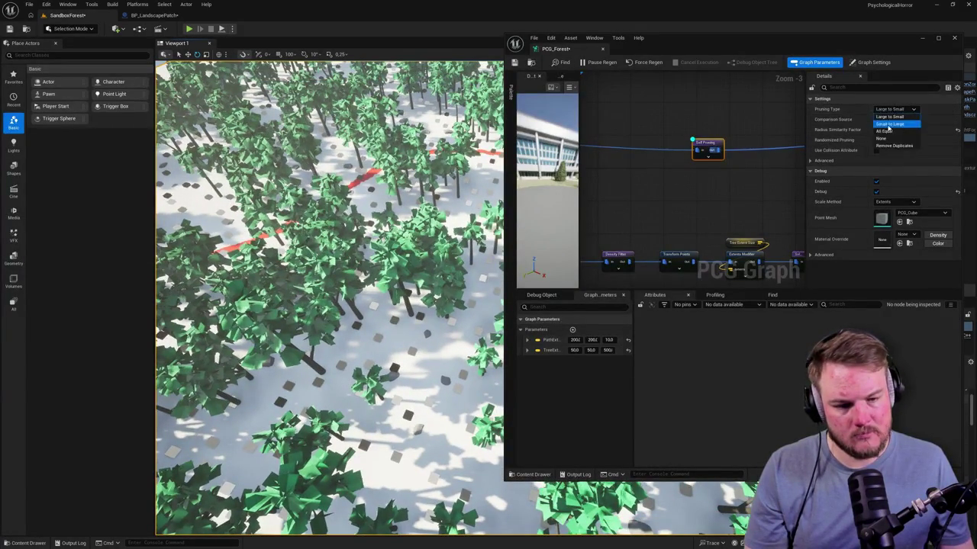
pyautogui.click(888, 126)
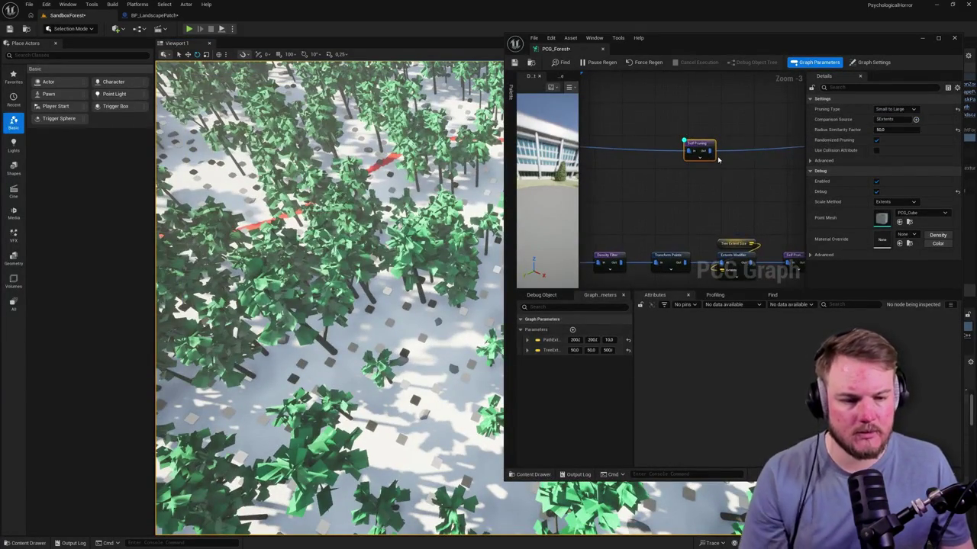
# Move and disable the Self Pruning node, then select the Attribute Noise node
pyautogui.moveTo(718, 159)
pyautogui.mouseDown()
pyautogui.moveTo(673, 157)
pyautogui.moveTo(773, 144)
pyautogui.mouseUp()
pyautogui.rightClick(773, 143)
pyautogui.click(773, 163)
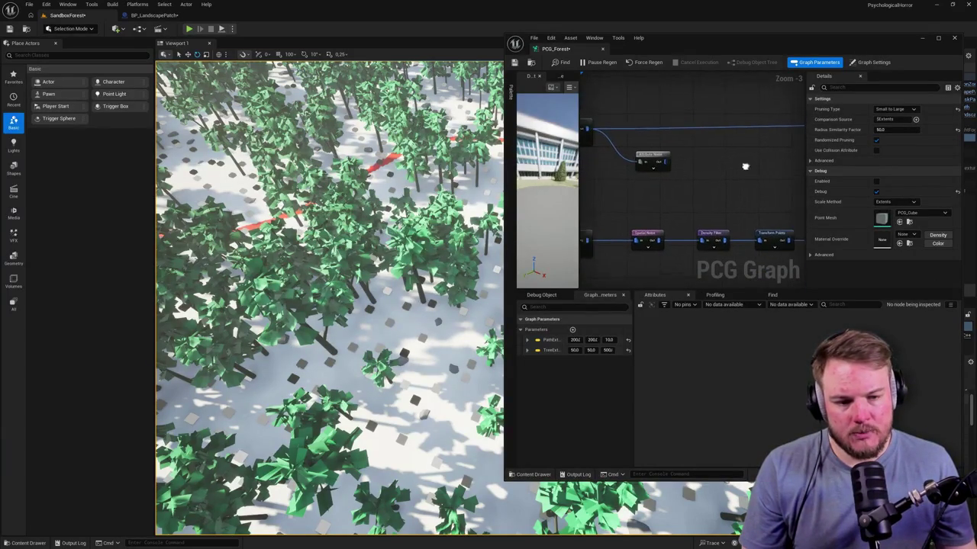
pyautogui.click(666, 174)
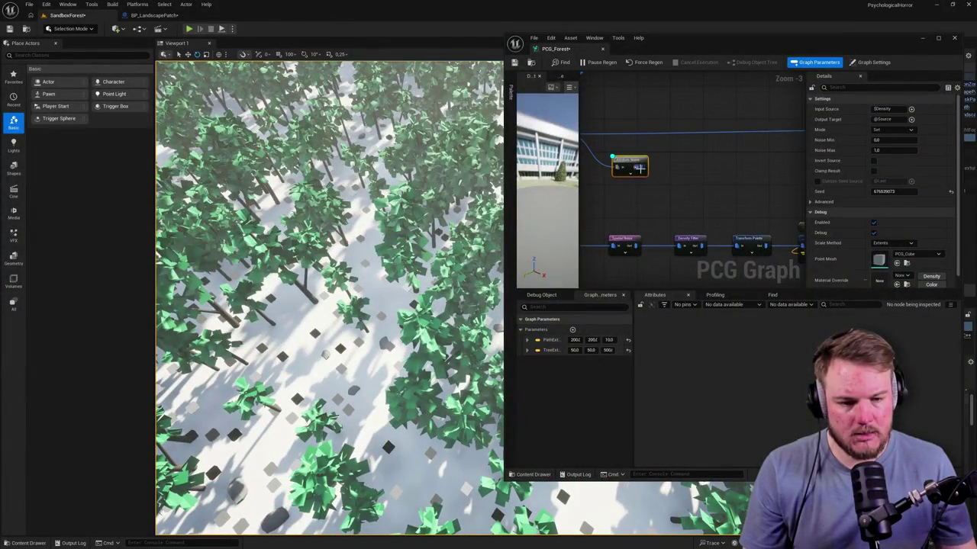
# Wire a Density Filter node off the Attribute Noise output using a 'filter' search
pyautogui.moveTo(639, 168); pyautogui.dragTo(710, 158)
pyautogui.write('filter')
pyautogui.press('Up')
pyautogui.press('Up')
pyautogui.press('Return')
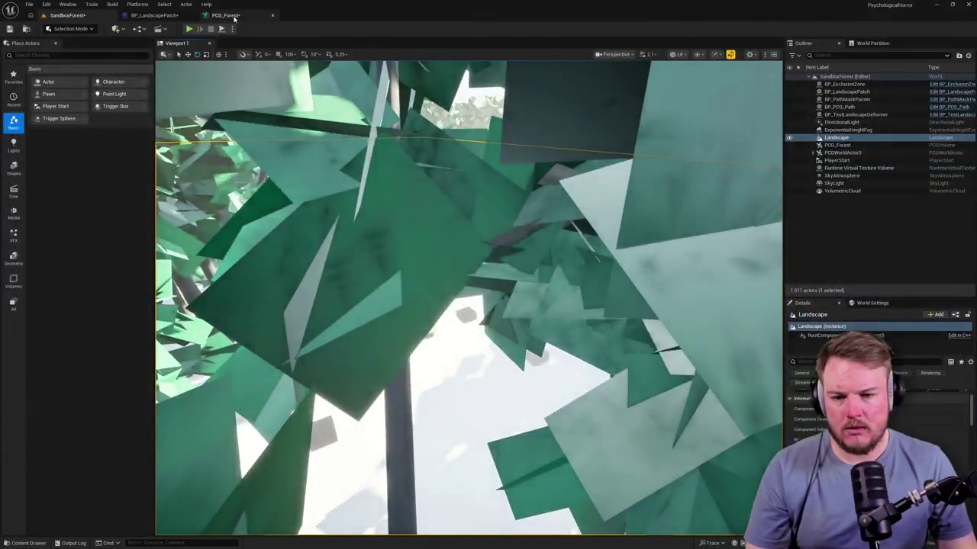
pyautogui.click(222, 15)
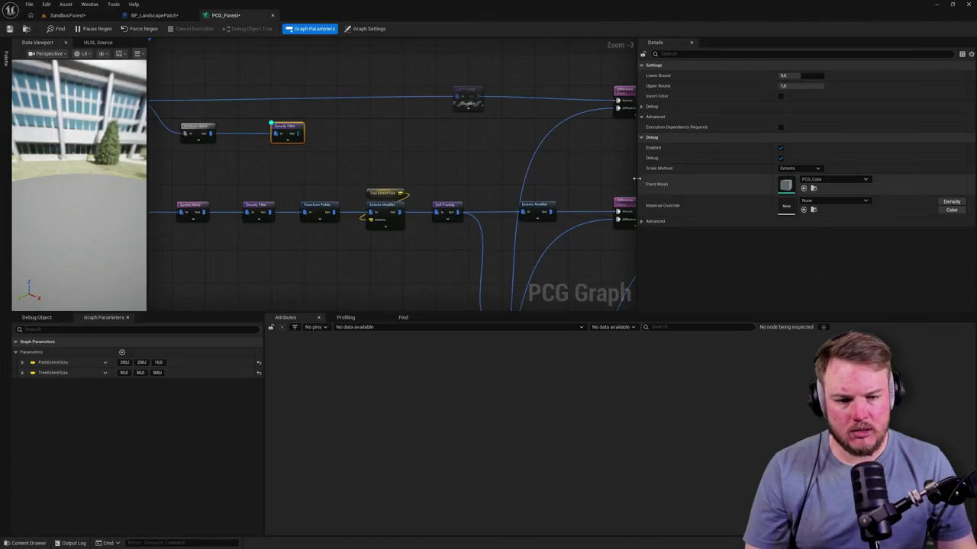
# Disable the upper and lower Static Mesh Spawner nodes and return to the SandboxForest level
pyautogui.scroll(5, 442, 191)
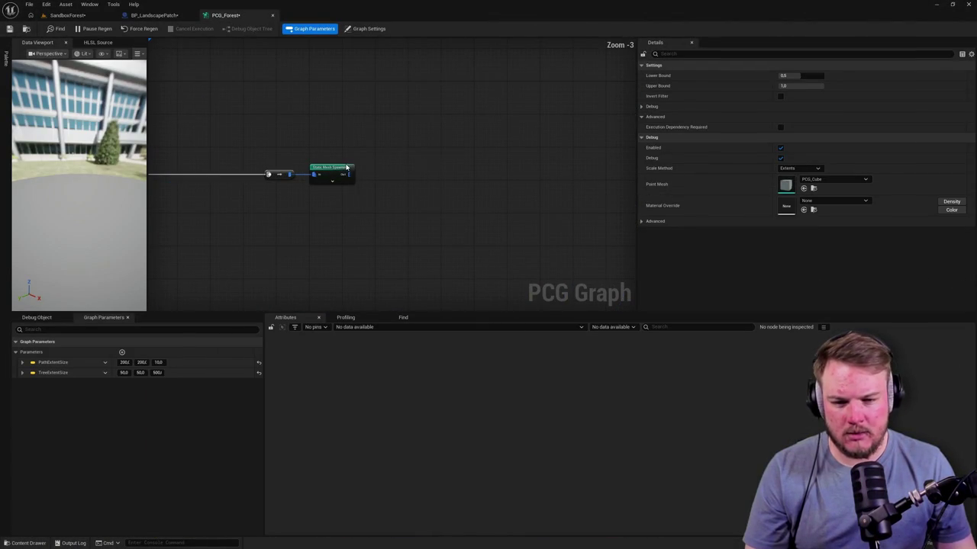
pyautogui.click(347, 167)
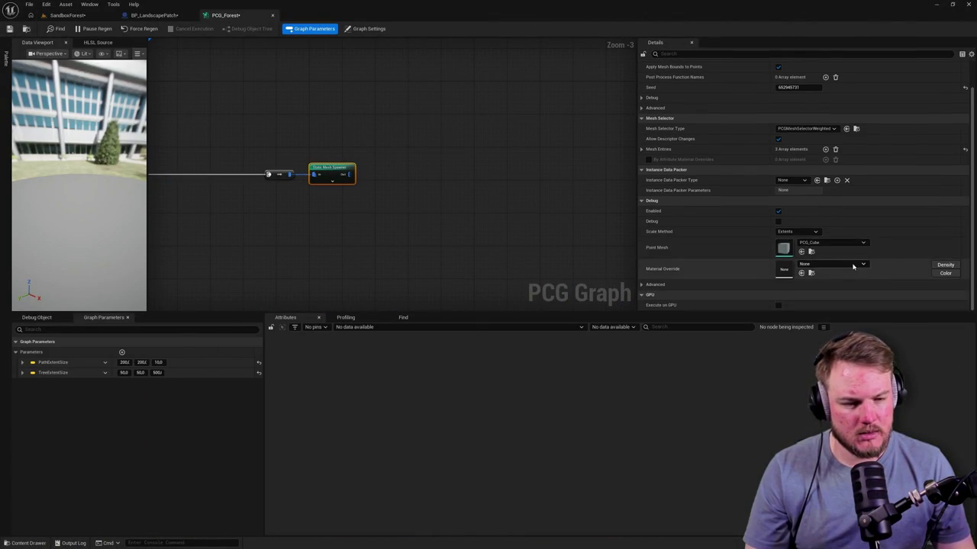
pyautogui.moveTo(349, 207); pyautogui.dragTo(506, 126)
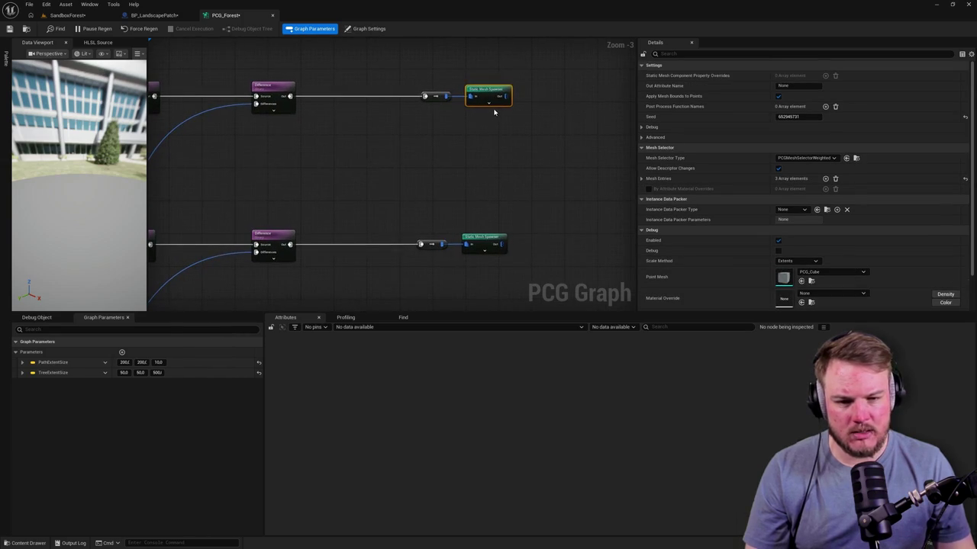
pyautogui.click(484, 242)
pyautogui.click(382, 176)
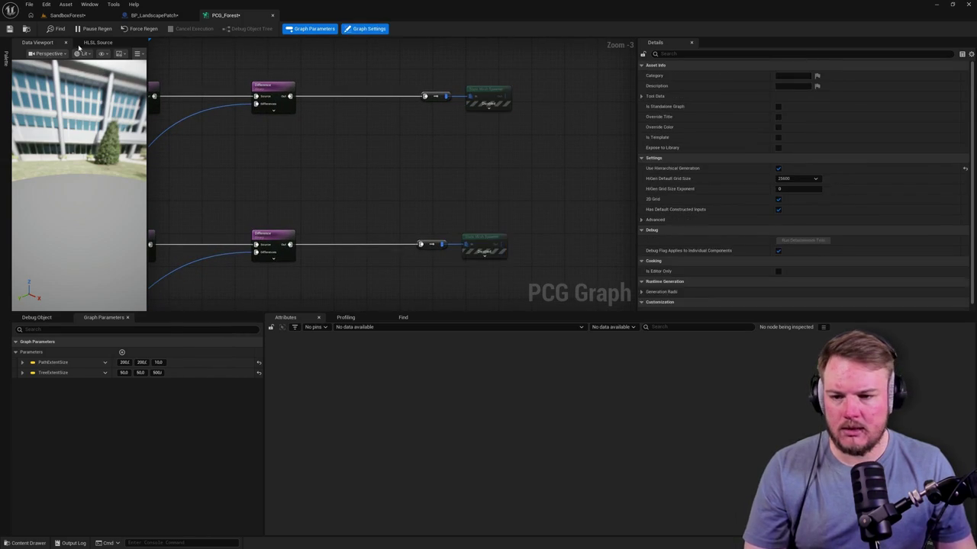
pyautogui.click(67, 15)
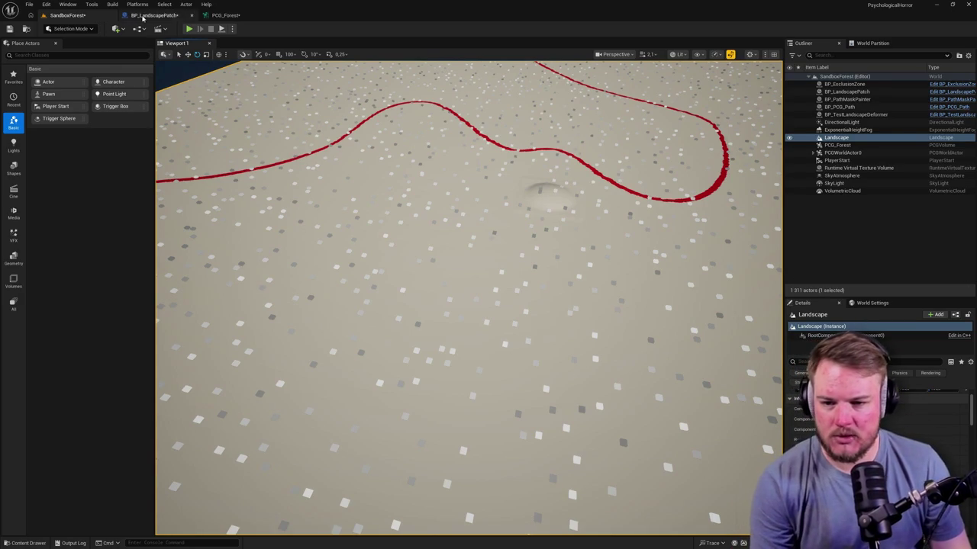
# Enable the disabled Self Pruning node in PCG_Forest and return to the SandboxForest level view
pyautogui.click(219, 15)
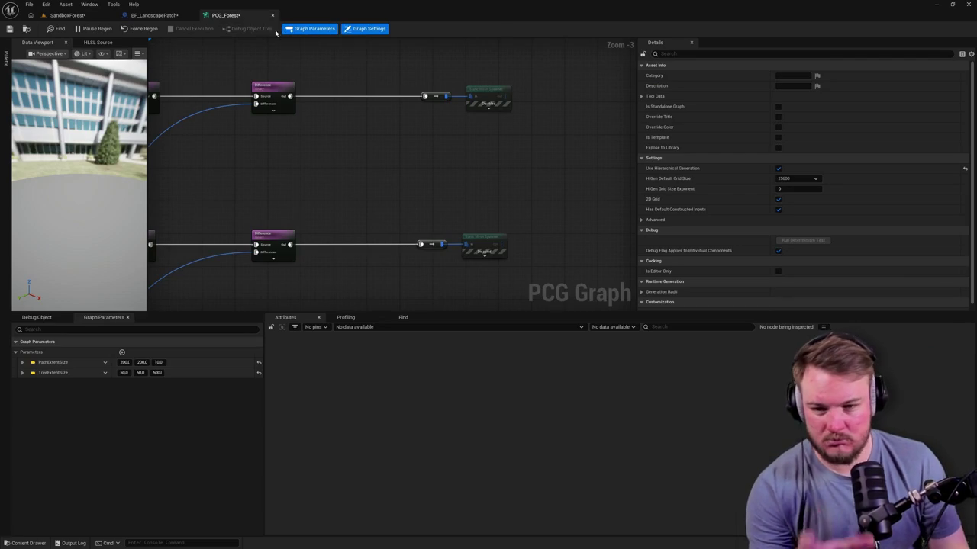
pyautogui.scroll(-5, 260, 75)
pyautogui.scroll(8, 381, 142)
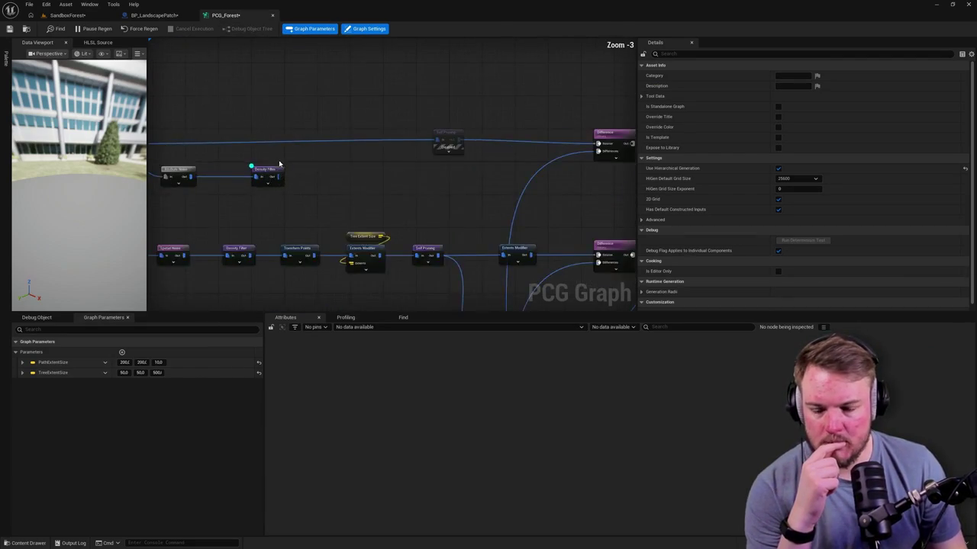
pyautogui.click(381, 142)
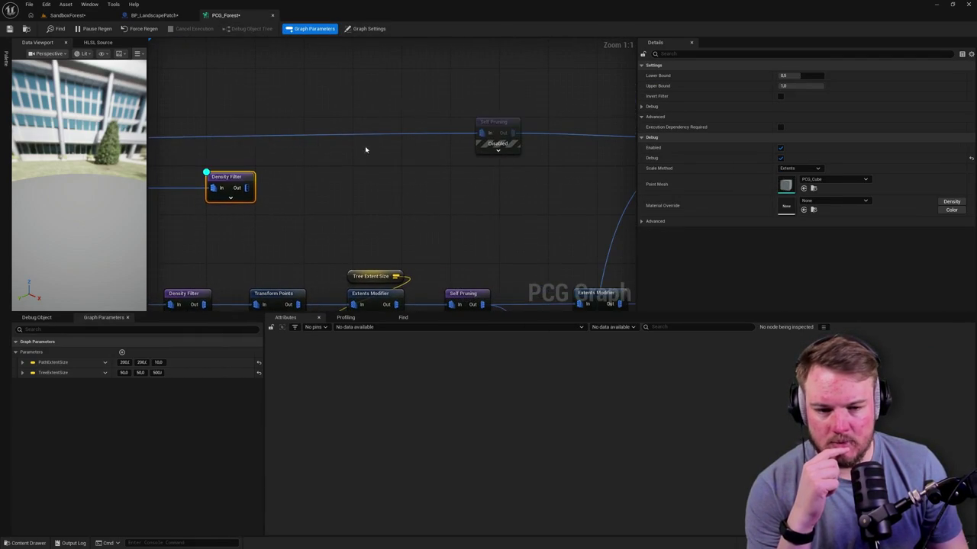
pyautogui.click(489, 123)
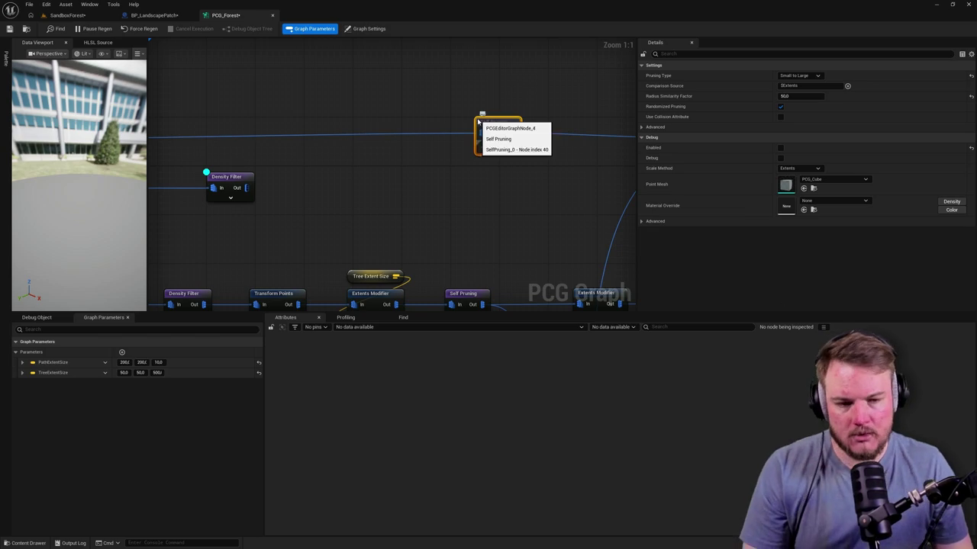
pyautogui.click(365, 29)
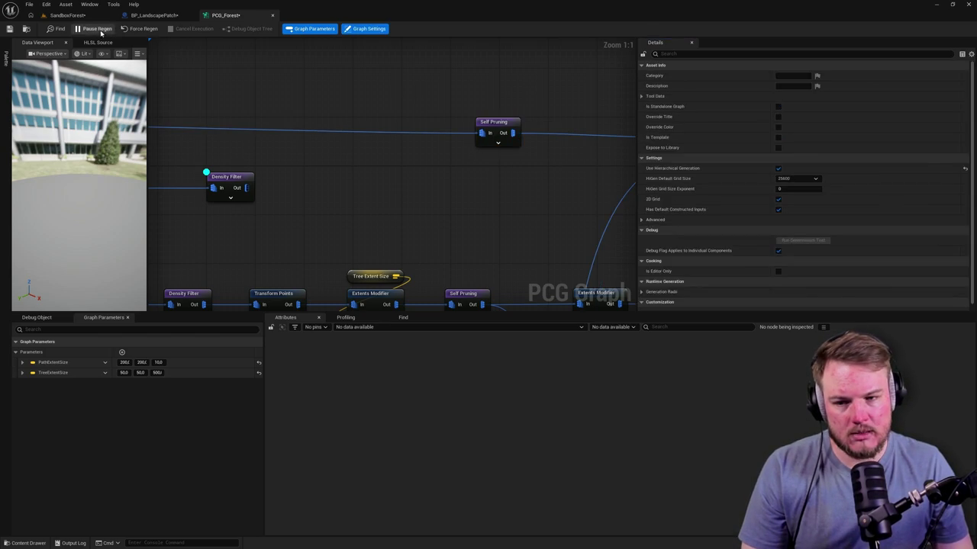
pyautogui.click(67, 15)
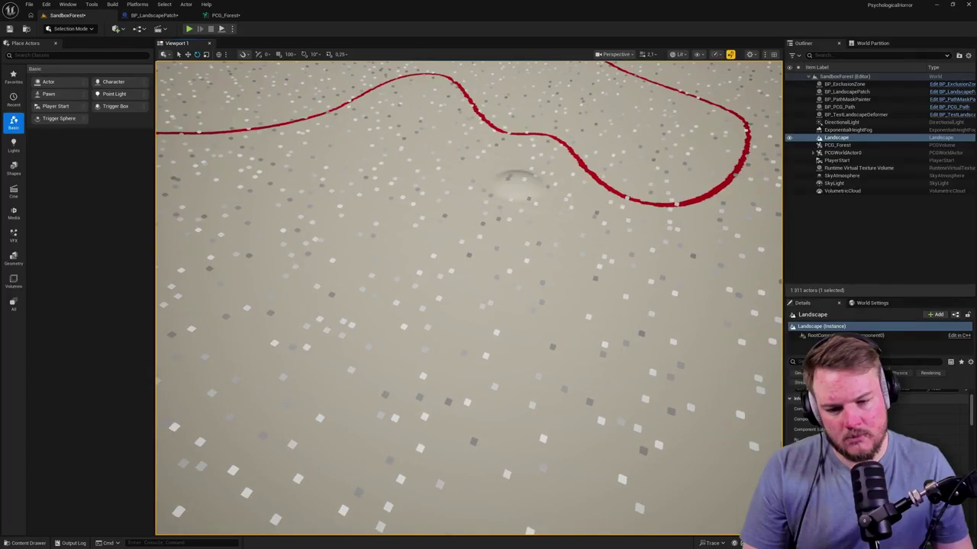
pyautogui.click(225, 15)
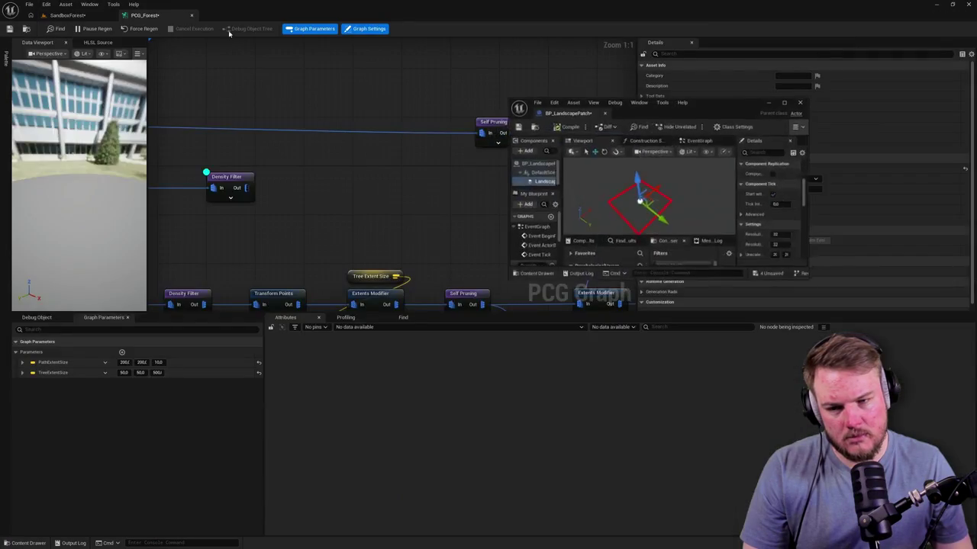
pyautogui.click(67, 16)
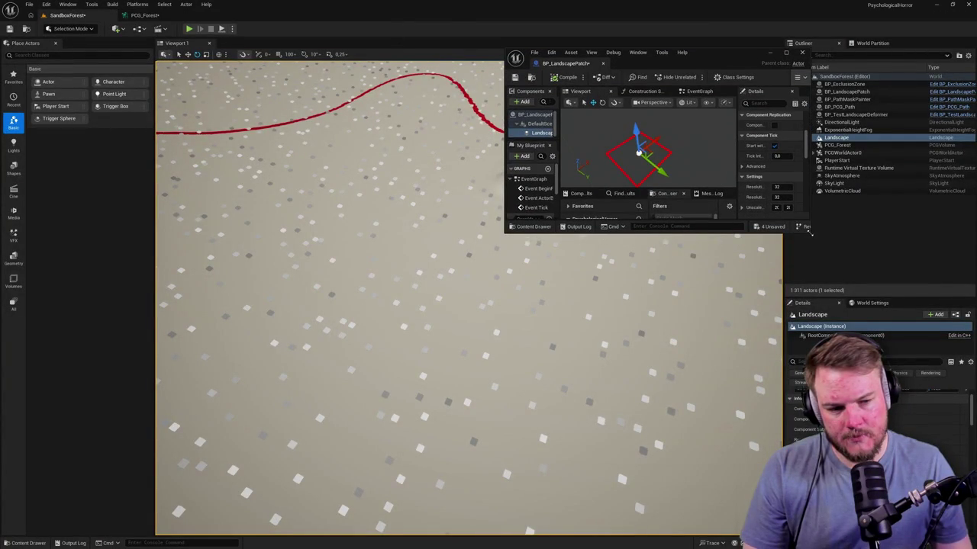
# Enlarge the BP_LandscapePatch window, widen its details area, and dock PCG_Forest into it
pyautogui.moveTo(810, 233); pyautogui.dragTo(963, 432)
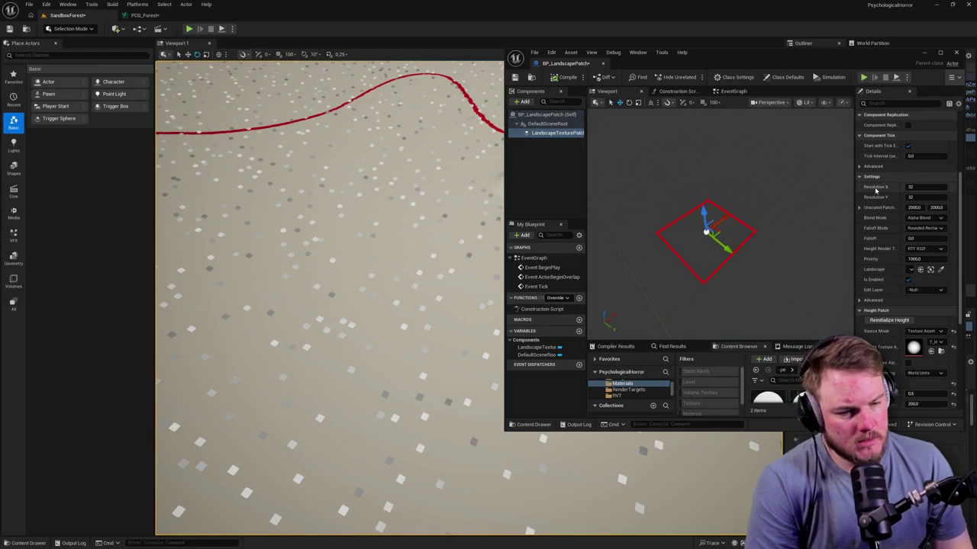
pyautogui.moveTo(855, 191); pyautogui.dragTo(809, 195)
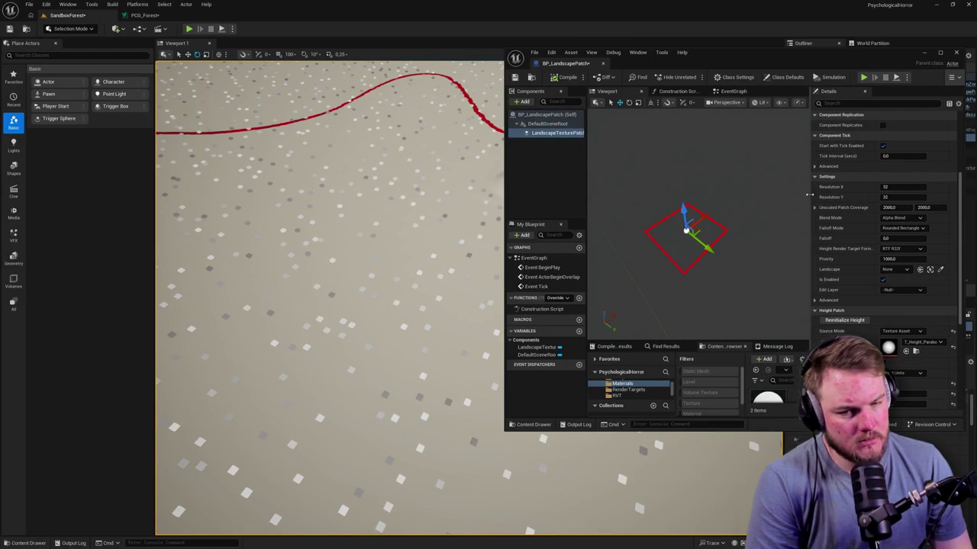
pyautogui.moveTo(145, 15); pyautogui.dragTo(619, 63)
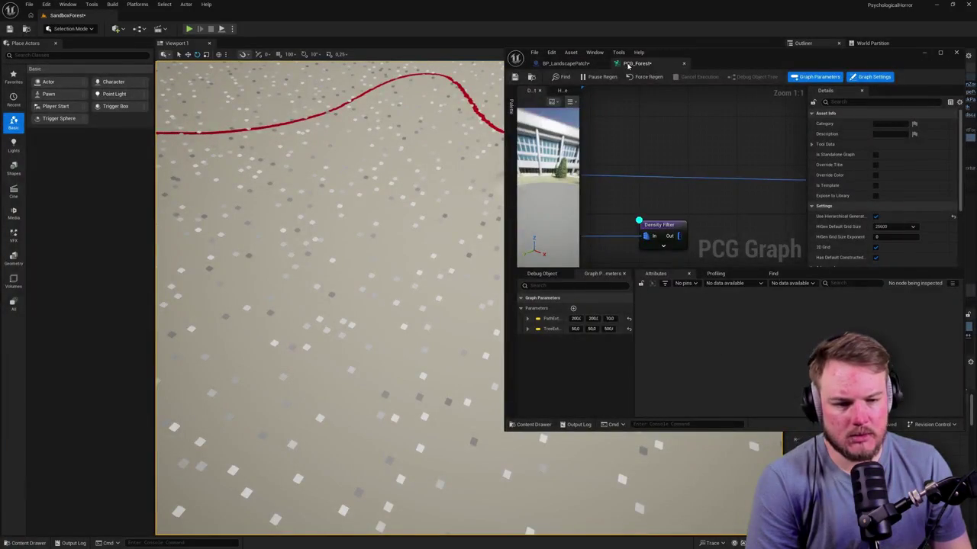
pyautogui.scroll(-1, 666, 226)
# Try Density as the Self Pruning comparison source, then reset it to default
pyautogui.click(697, 186)
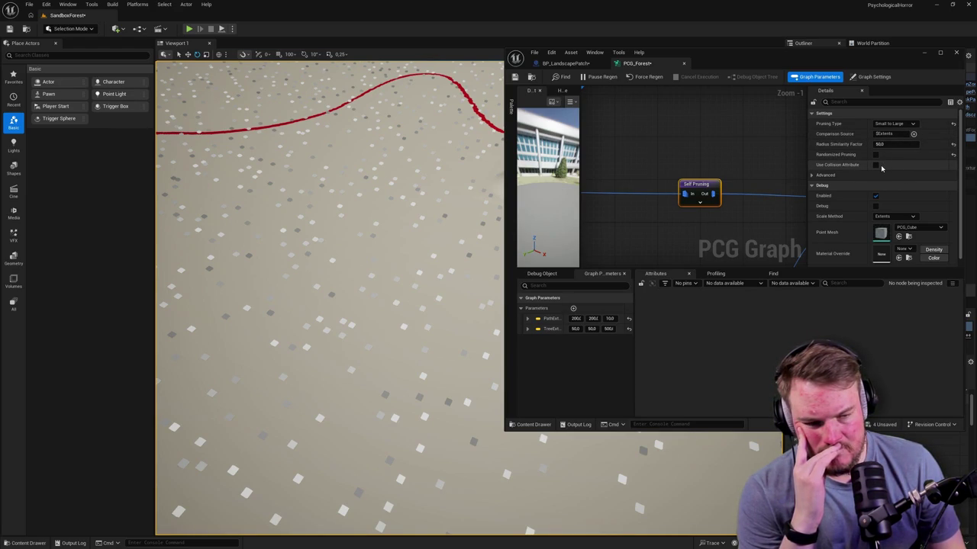
pyautogui.click(913, 135)
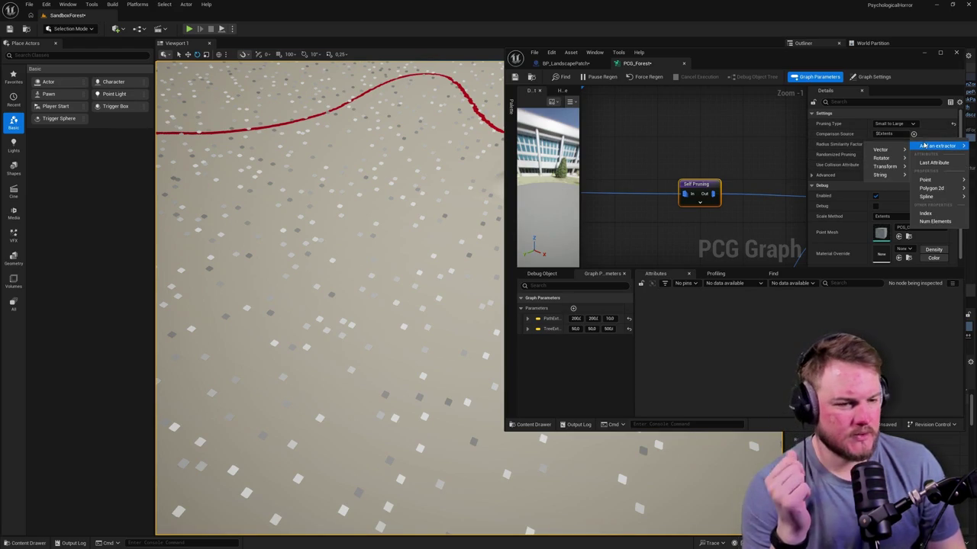
pyautogui.moveTo(927, 179)
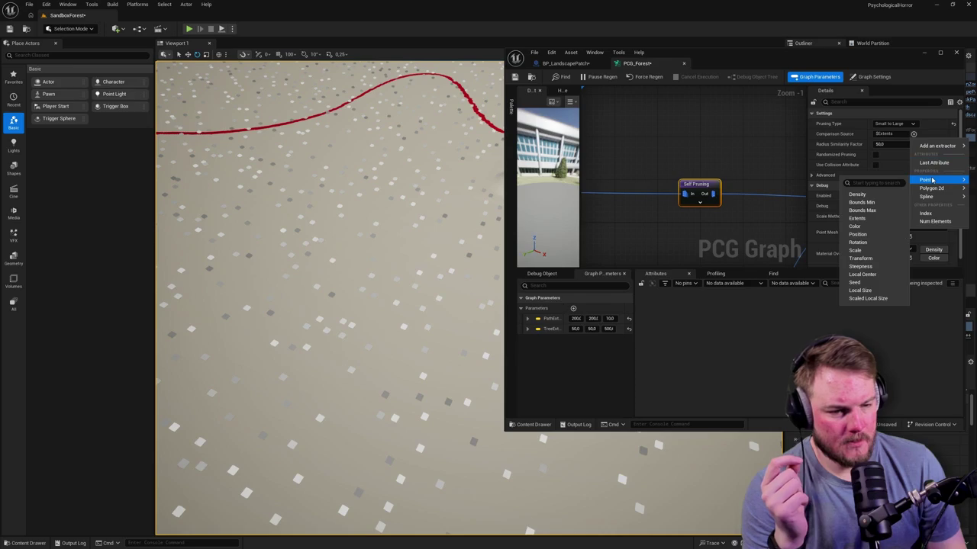
pyautogui.click(890, 194)
pyautogui.moveTo(417, 200); pyautogui.dragTo(381, 229)
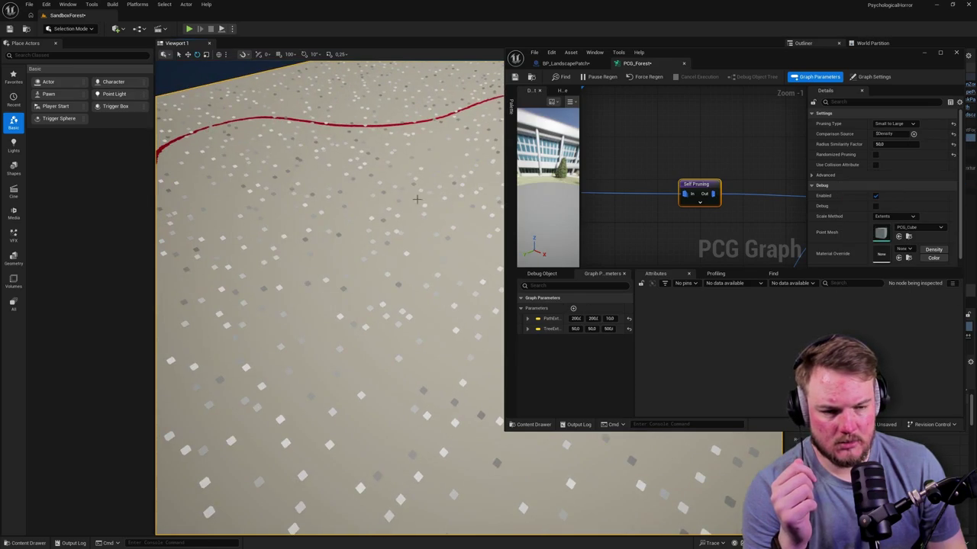
pyautogui.click(954, 134)
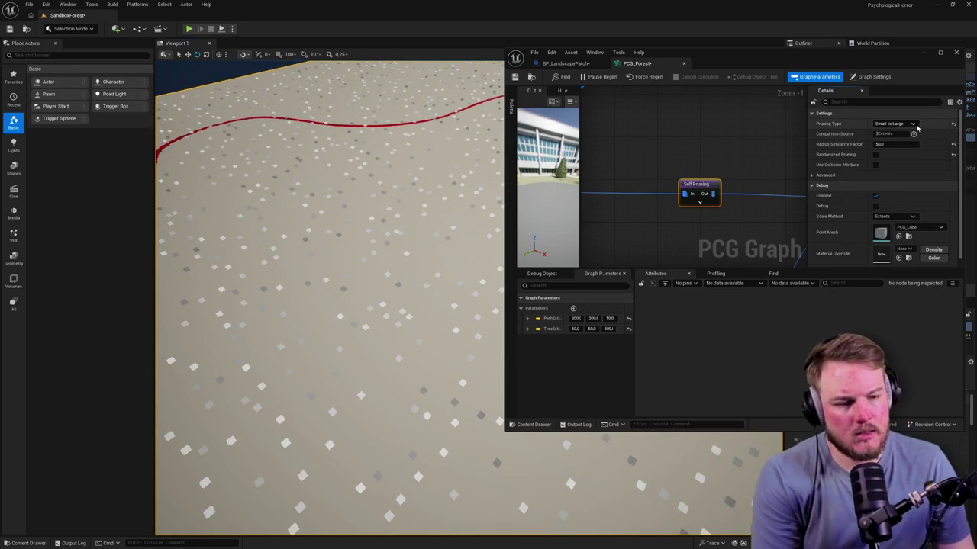
# Set pruning to Large to Small, turn on debug, and compare points by Density
pyautogui.click(911, 123)
pyautogui.click(889, 131)
pyautogui.press('d')
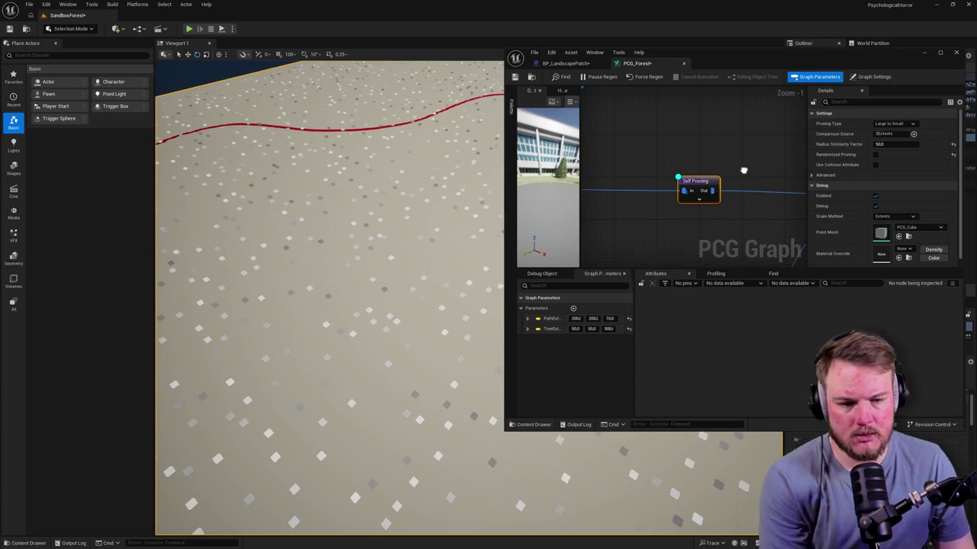
pyautogui.scroll(-2, 425, 222)
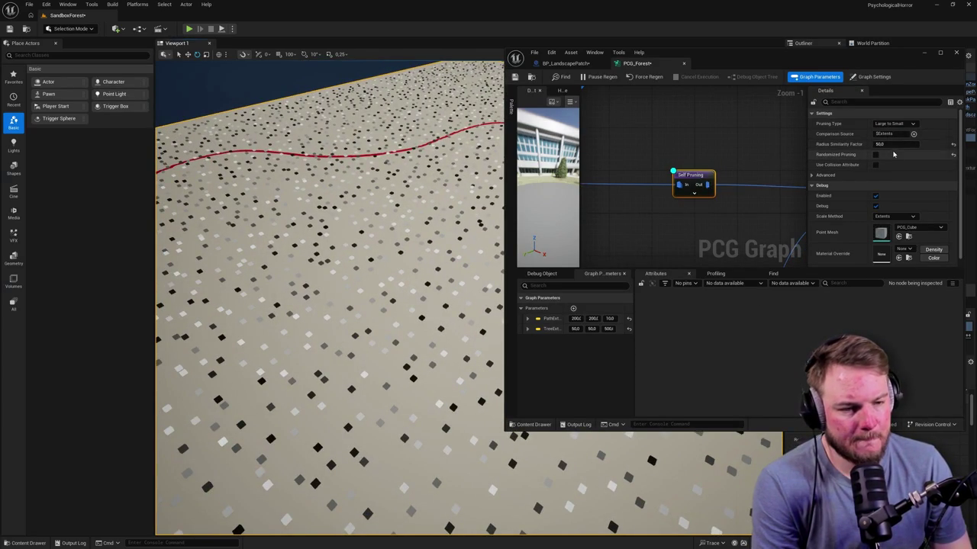
pyautogui.click(914, 134)
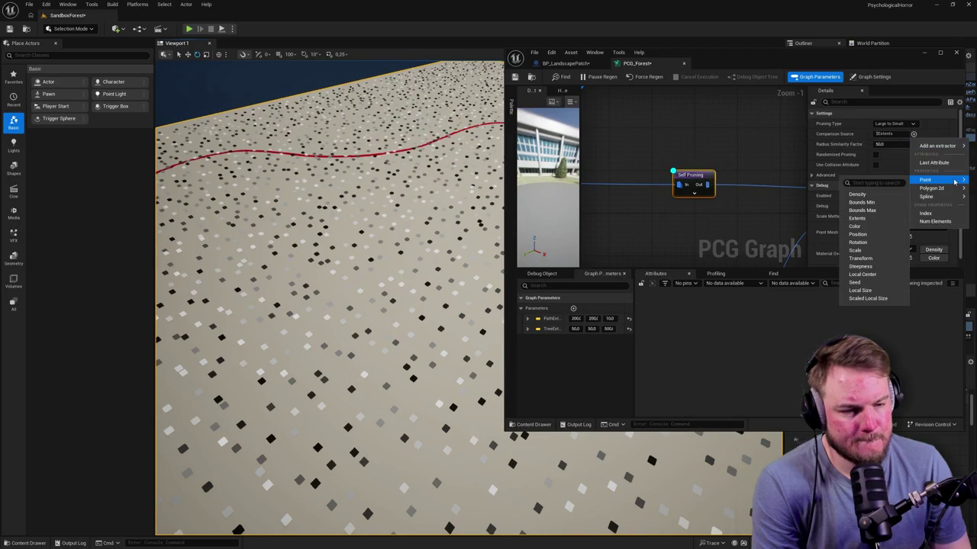
pyautogui.click(869, 197)
pyautogui.scroll(5, 474, 241)
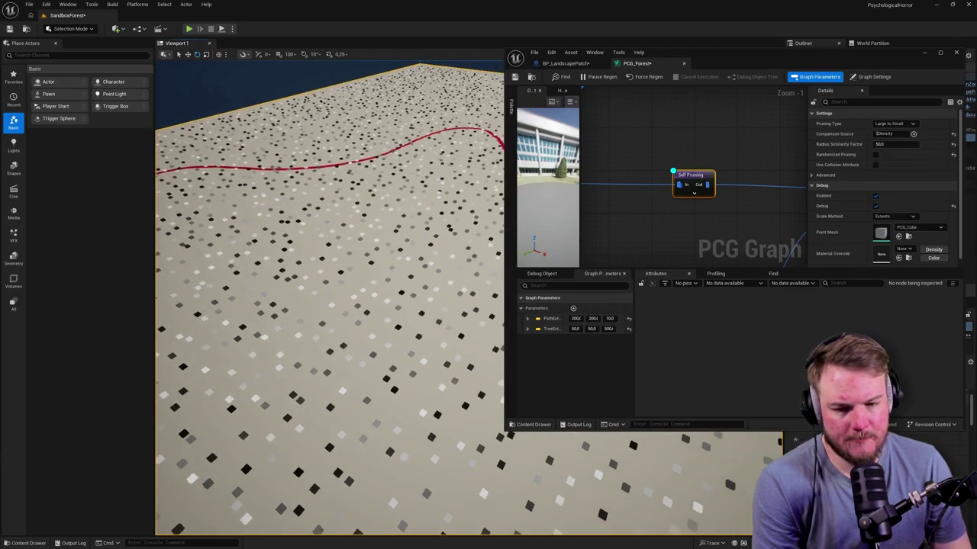
# Enable randomized pruning, reset comparison source to $Extents, and set radius similarity factor to 1.0
pyautogui.click(876, 154)
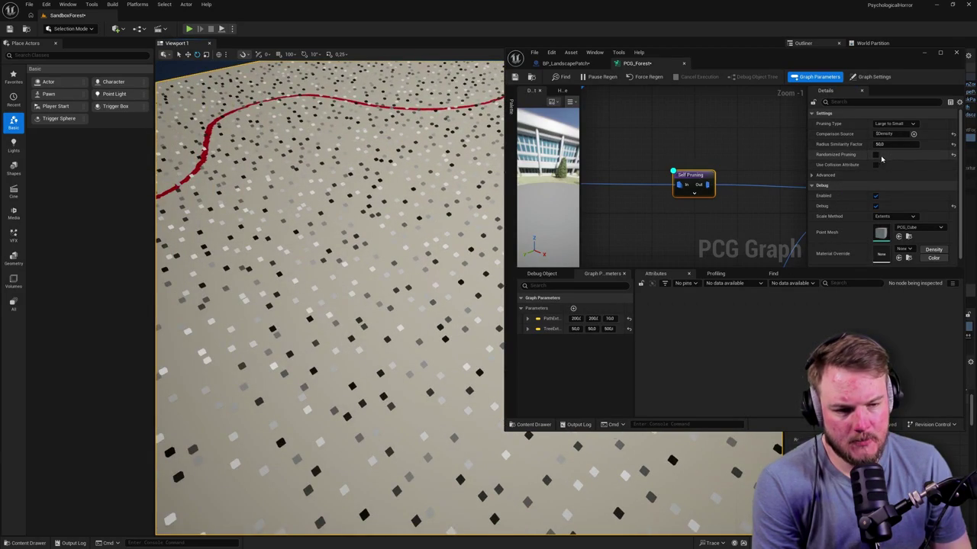
pyautogui.scroll(-2, 398, 234)
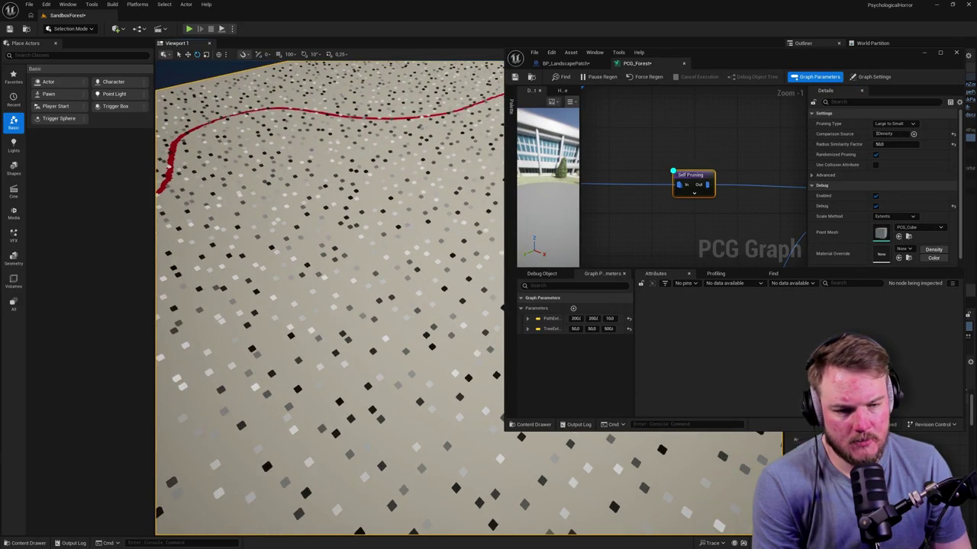
pyautogui.click(952, 134)
pyautogui.rightClick(399, 225)
pyautogui.click(889, 145)
pyautogui.write('1')
pyautogui.press('Return')
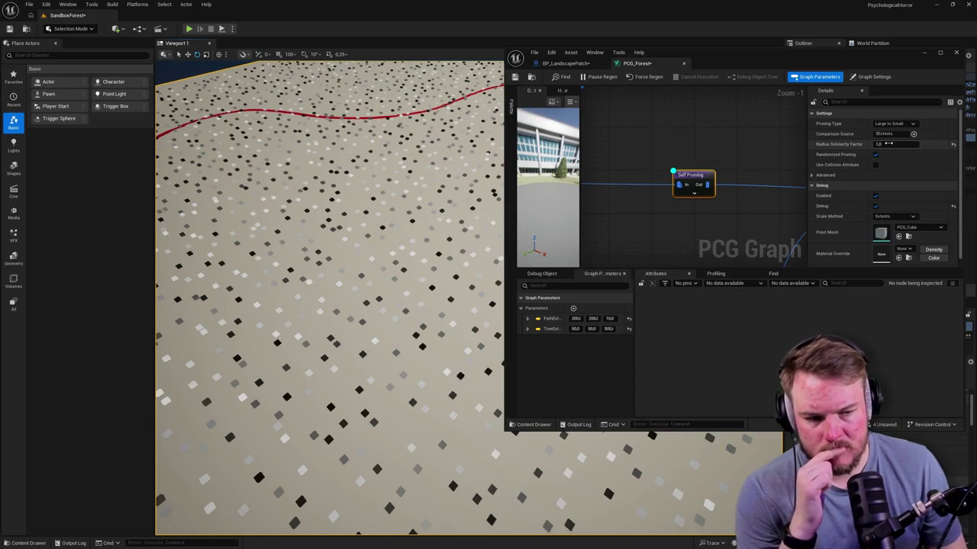
pyautogui.click(912, 147)
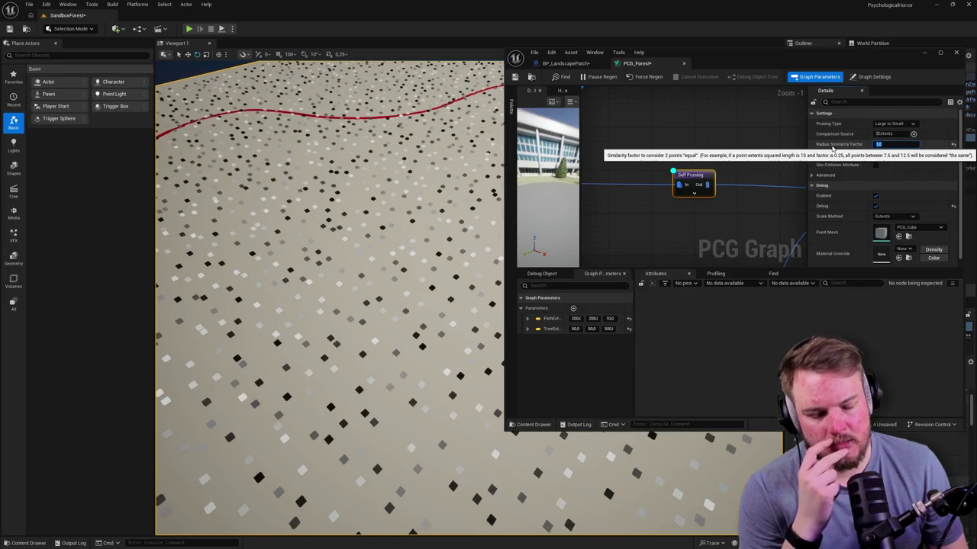
# Set radius similarity factor to 0.25 and, after trying other types, choose Remove Duplicates pruning
pyautogui.write('0.25')
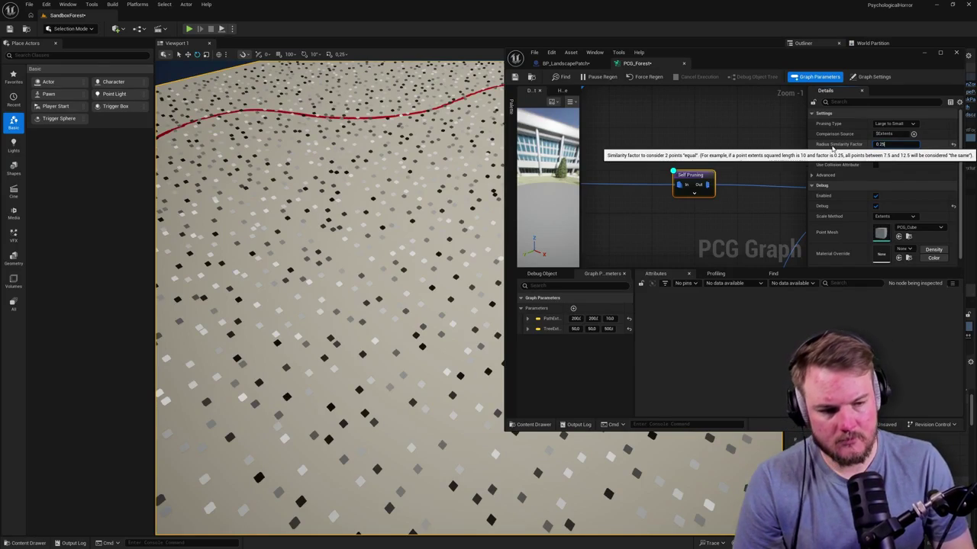
pyautogui.press('Return')
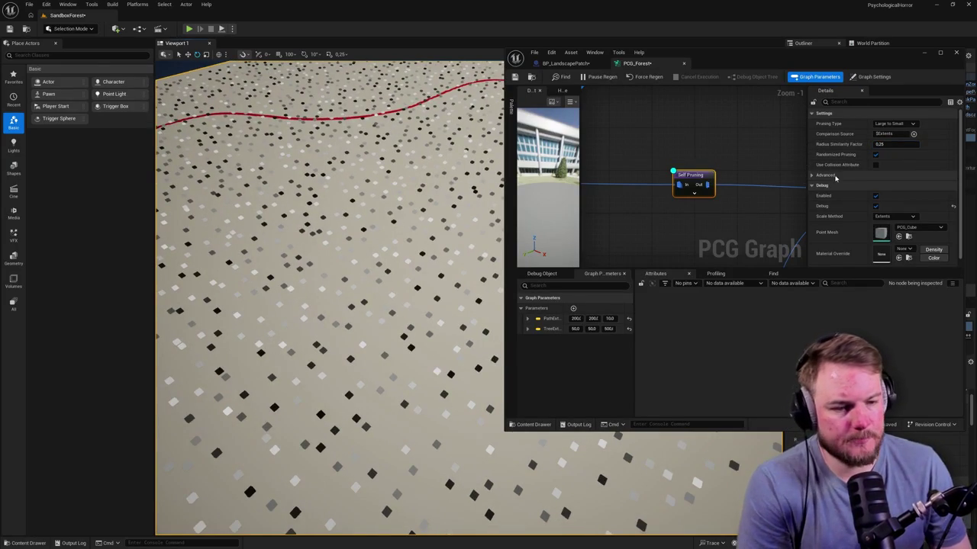
pyautogui.click(894, 123)
pyautogui.click(896, 139)
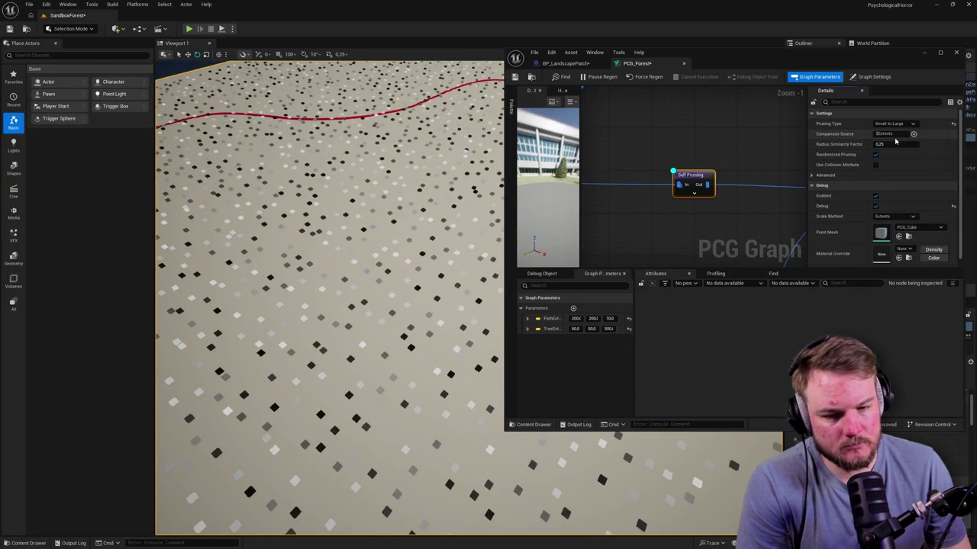
pyautogui.click(894, 123)
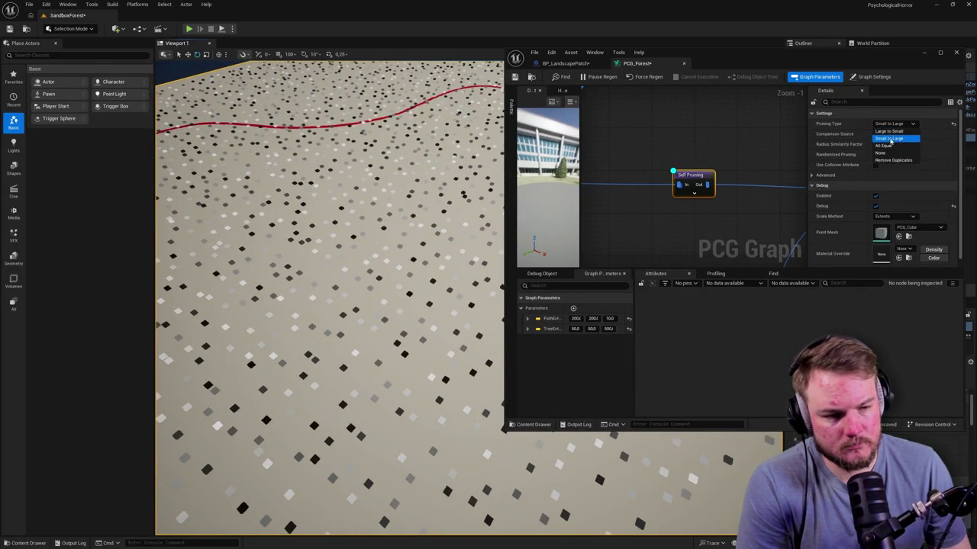
pyautogui.click(890, 146)
pyautogui.click(895, 124)
pyautogui.click(875, 161)
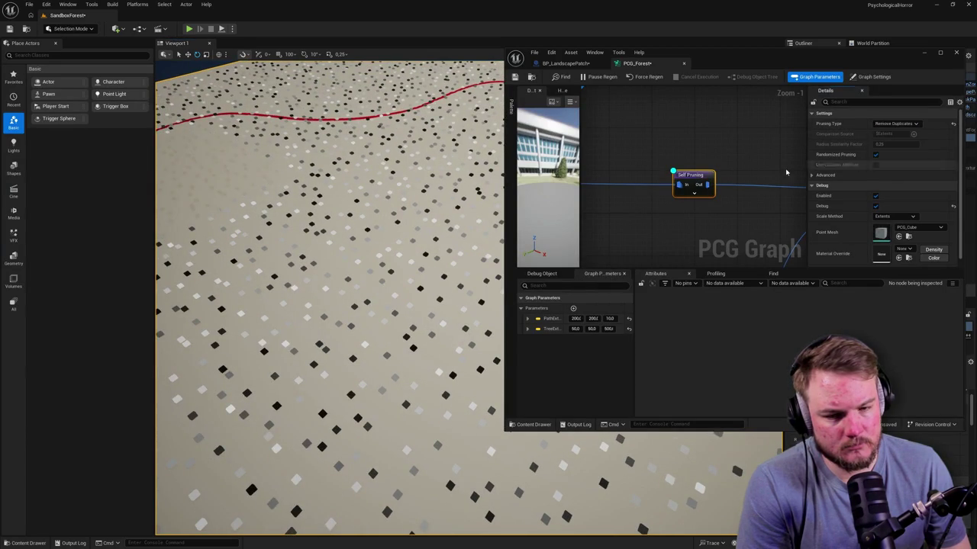
pyautogui.scroll(-3, 676, 171)
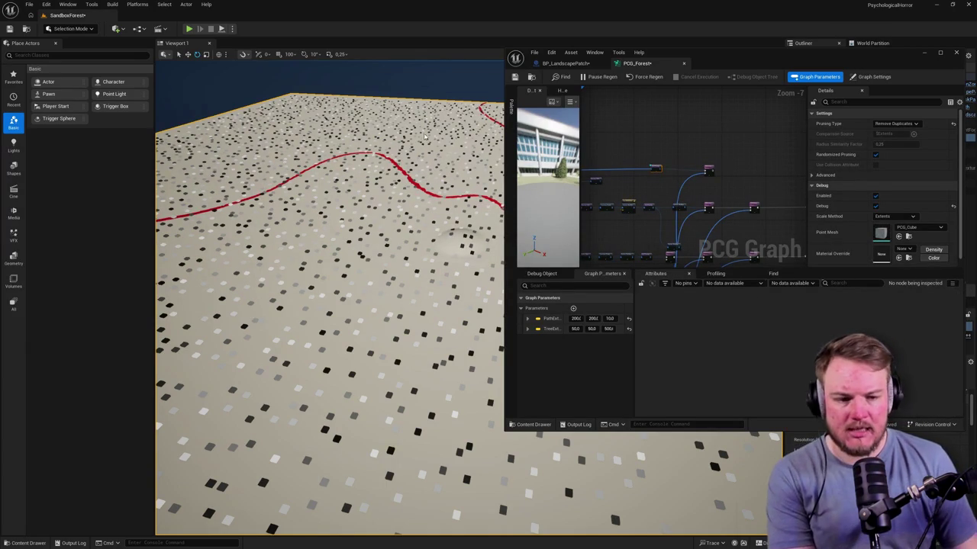
pyautogui.scroll(3, 719, 133)
# Close the BP_LandscapePatch blueprint, save the SandboxForest level, and dock PCG_Forest in the main editor
pyautogui.click(719, 133)
pyautogui.moveTo(586, 65)
pyautogui.mouseDown()
pyautogui.moveTo(321, 92)
pyautogui.moveTo(153, 16)
pyautogui.mouseUp()
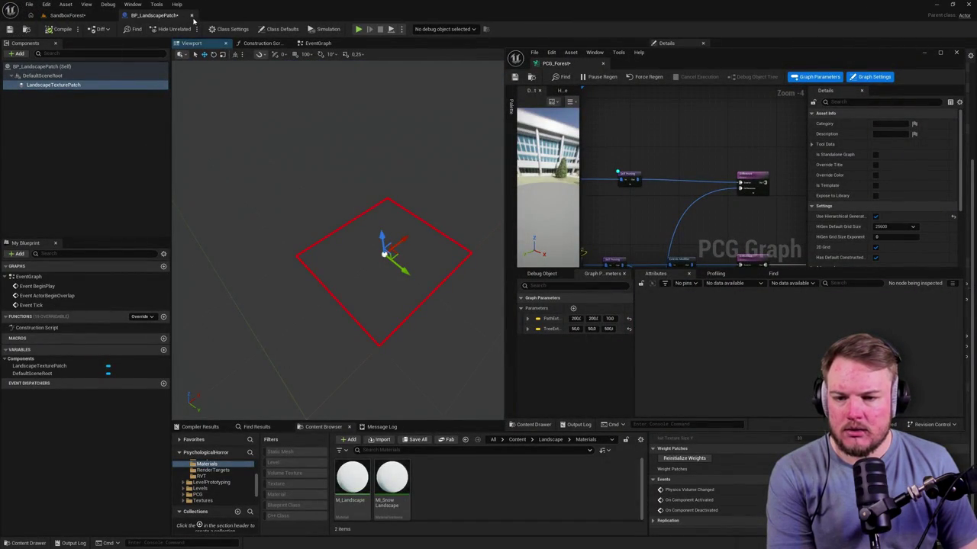
pyautogui.click(192, 16)
pyautogui.hotkey('ctrl', 's')
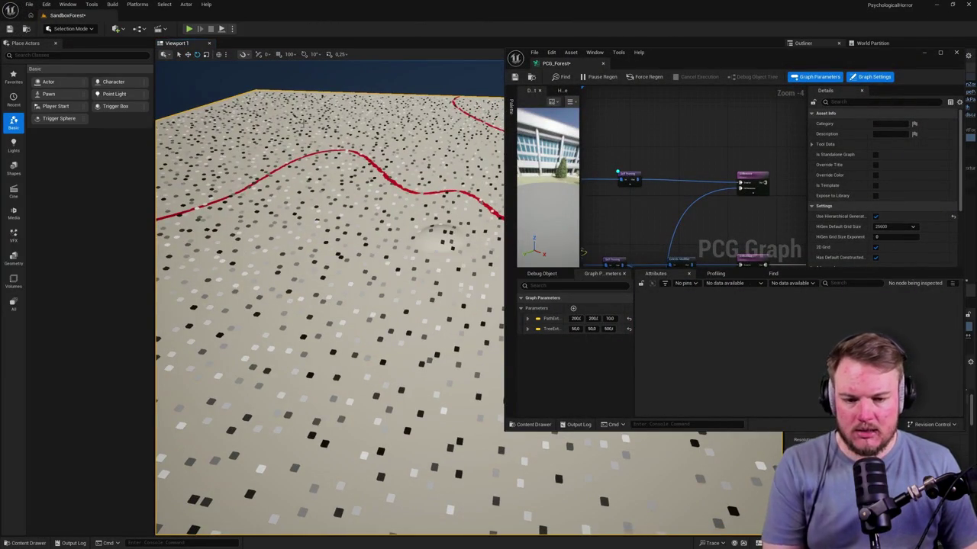
pyautogui.moveTo(556, 63); pyautogui.dragTo(221, 17)
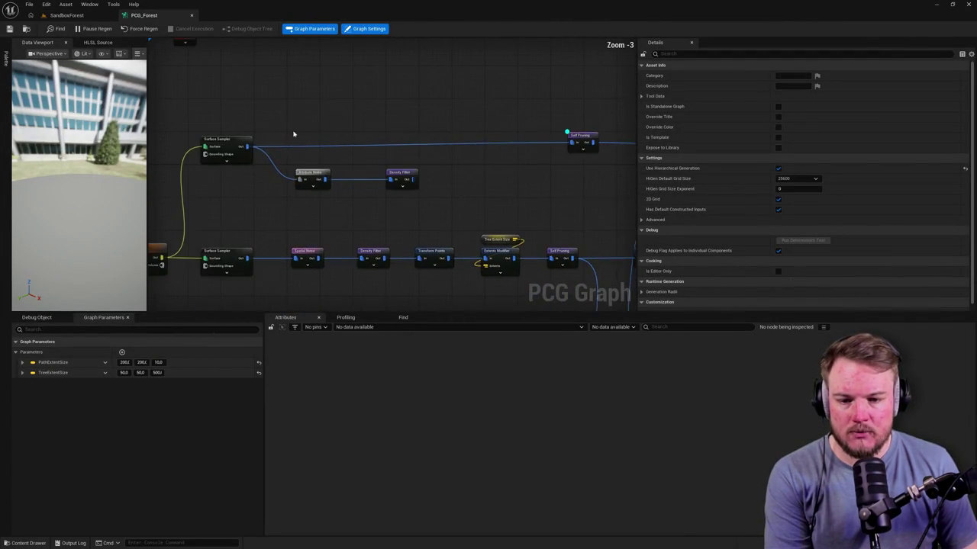
# Add a Transform Points node off the Surface Sampler output, deleting a mistaken Copy Attributes node
pyautogui.moveTo(247, 145); pyautogui.dragTo(345, 112)
pyautogui.write('t')
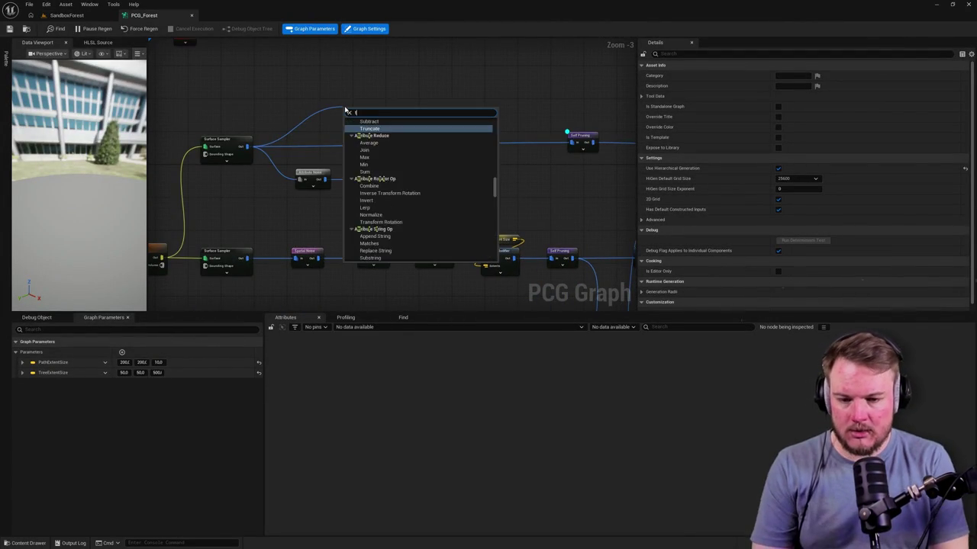
pyautogui.write('rans')
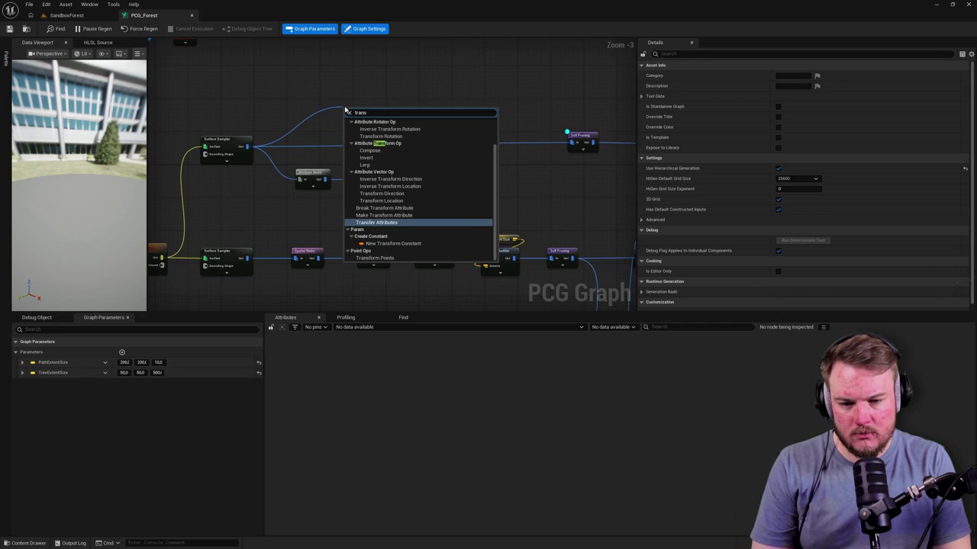
pyautogui.press('Return')
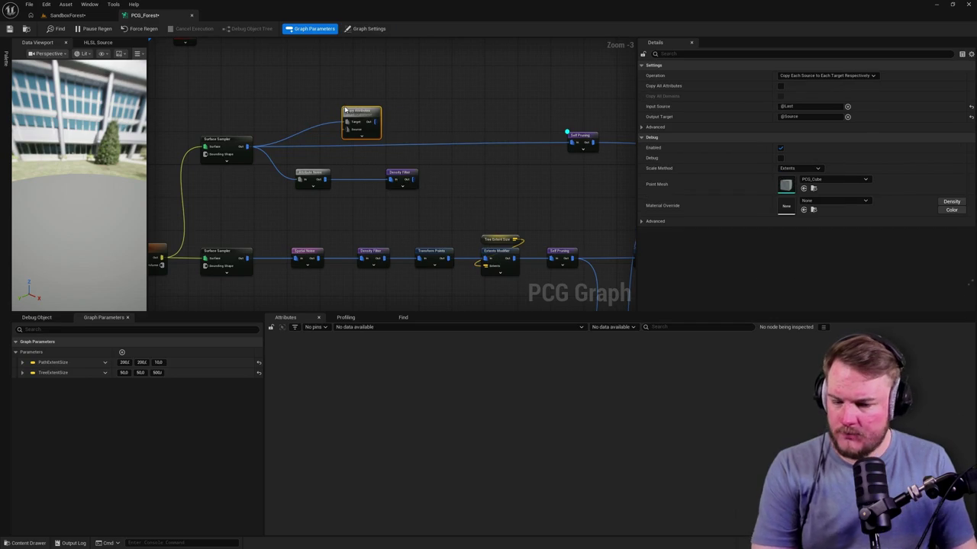
pyautogui.press('Delete')
pyautogui.moveTo(247, 146); pyautogui.dragTo(356, 105)
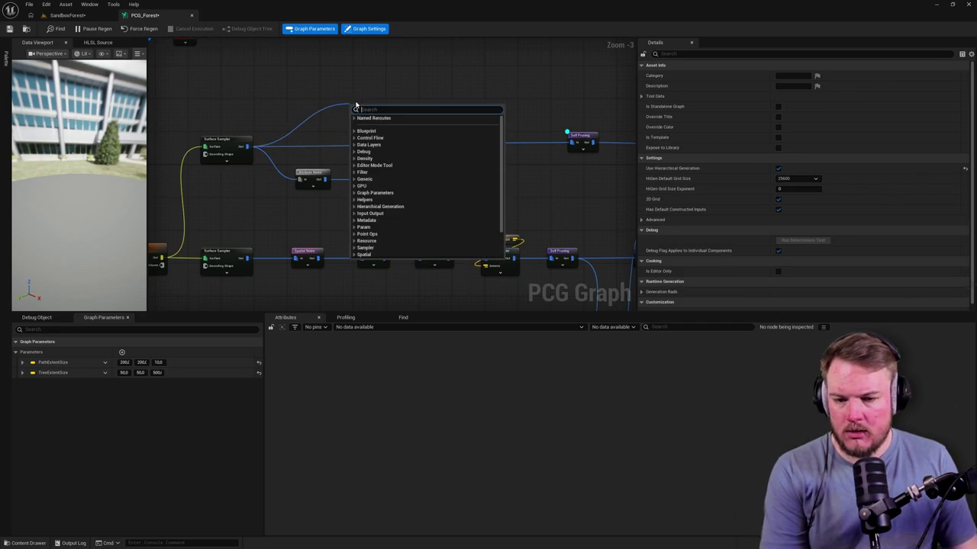
pyautogui.write('transform')
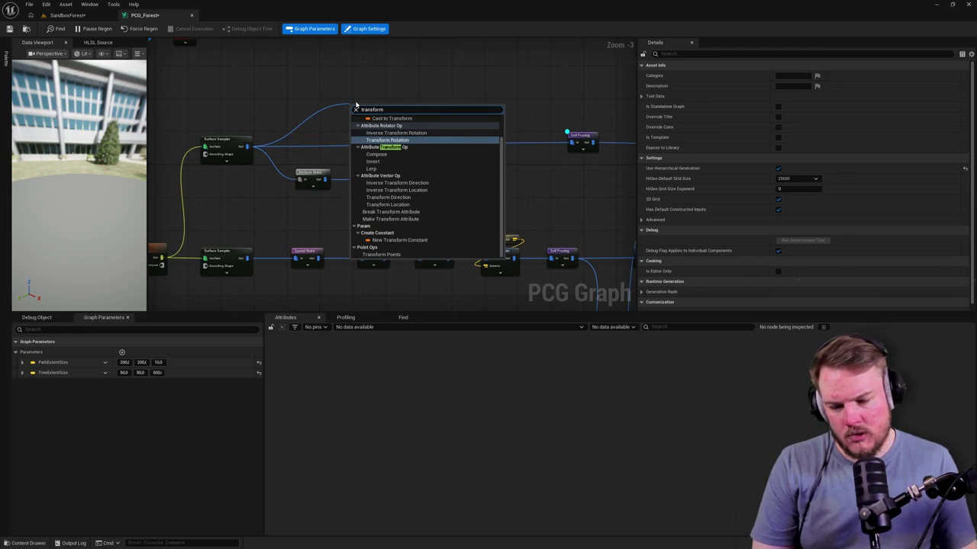
pyautogui.click(391, 255)
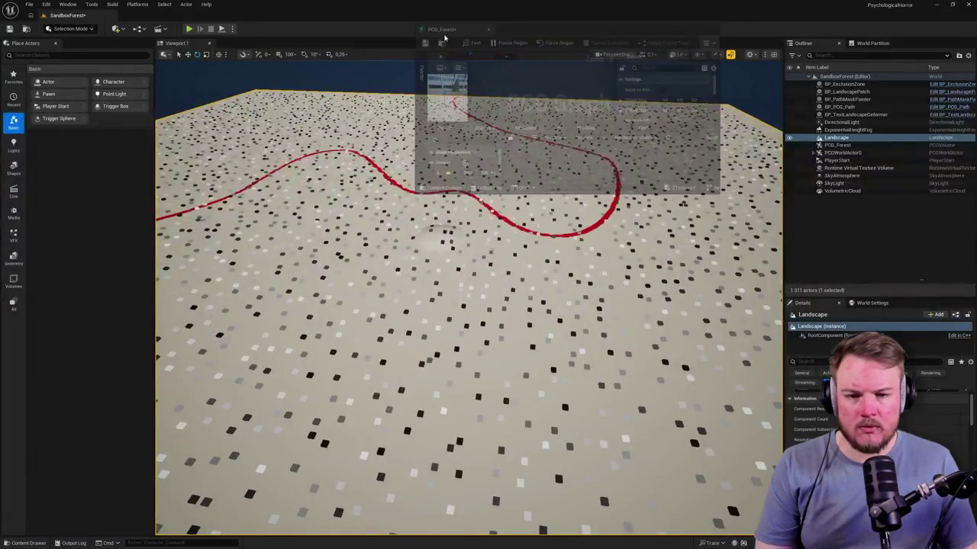
# Enlarge the PCG graph window and set Transform Points maximum X and Z rotation to 360
pyautogui.moveTo(719, 207)
pyautogui.mouseDown()
pyautogui.moveTo(968, 325)
pyautogui.moveTo(963, 368)
pyautogui.moveTo(976, 395)
pyautogui.mouseUp()
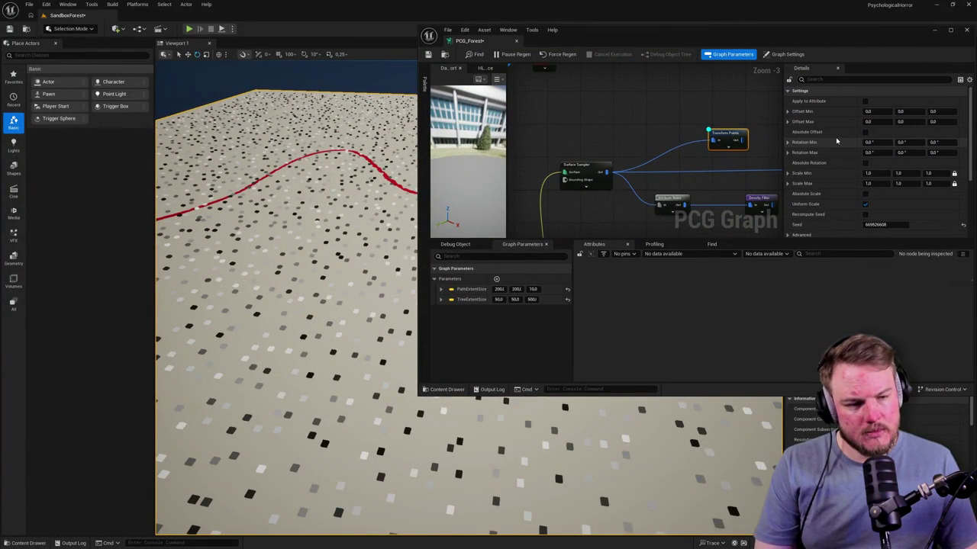
pyautogui.moveTo(873, 111)
pyautogui.mouseDown()
pyautogui.moveTo(899, 112)
pyautogui.moveTo(885, 121)
pyautogui.mouseUp()
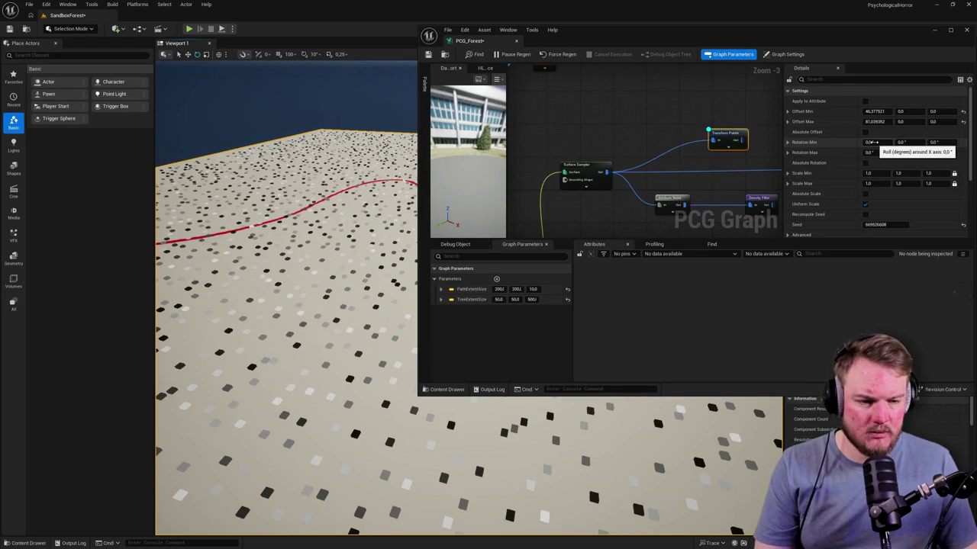
pyautogui.click(870, 152)
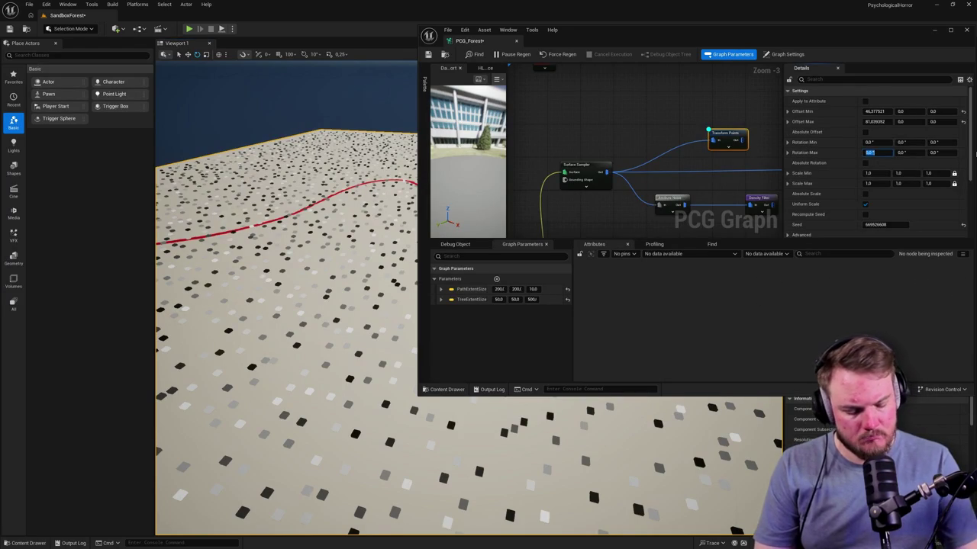
pyautogui.write('360')
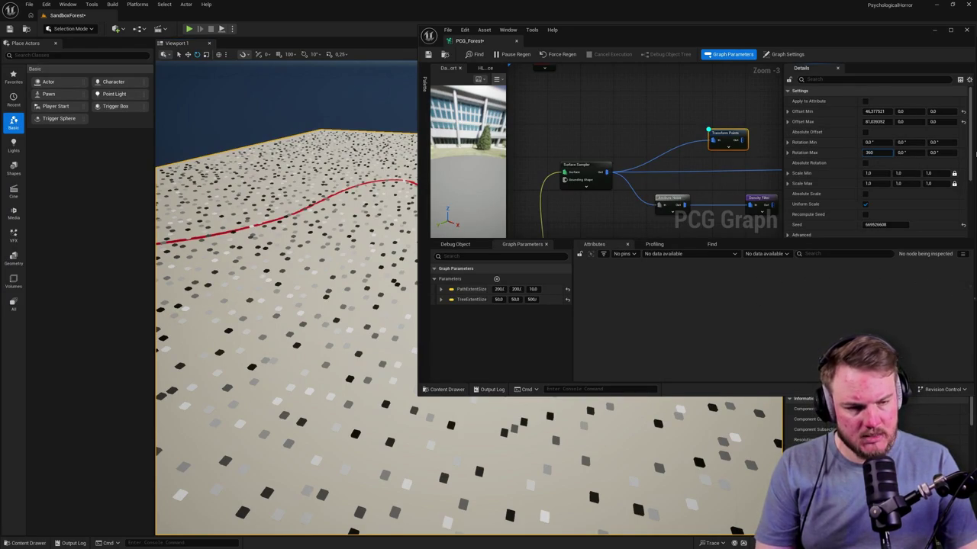
pyautogui.press('Return')
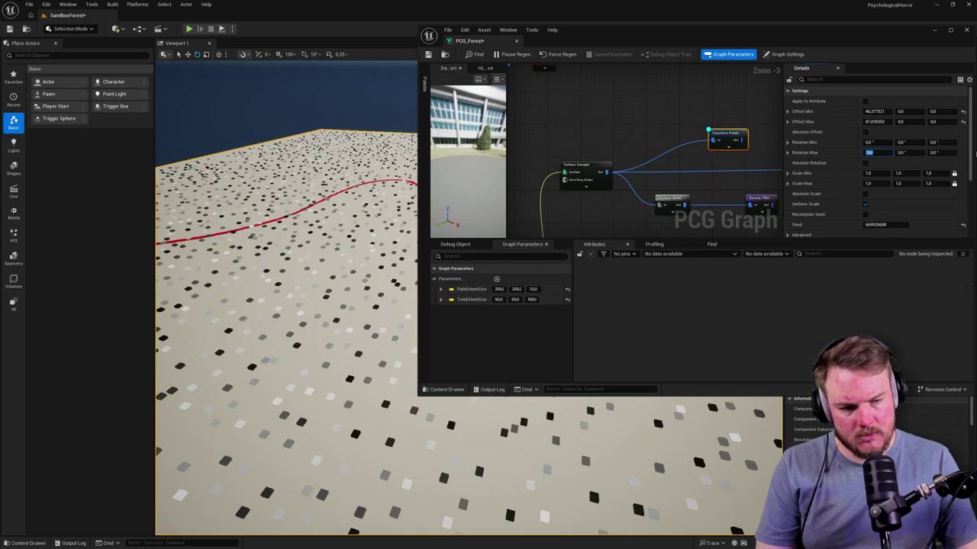
pyautogui.press('Tab')
pyautogui.press('Tab')
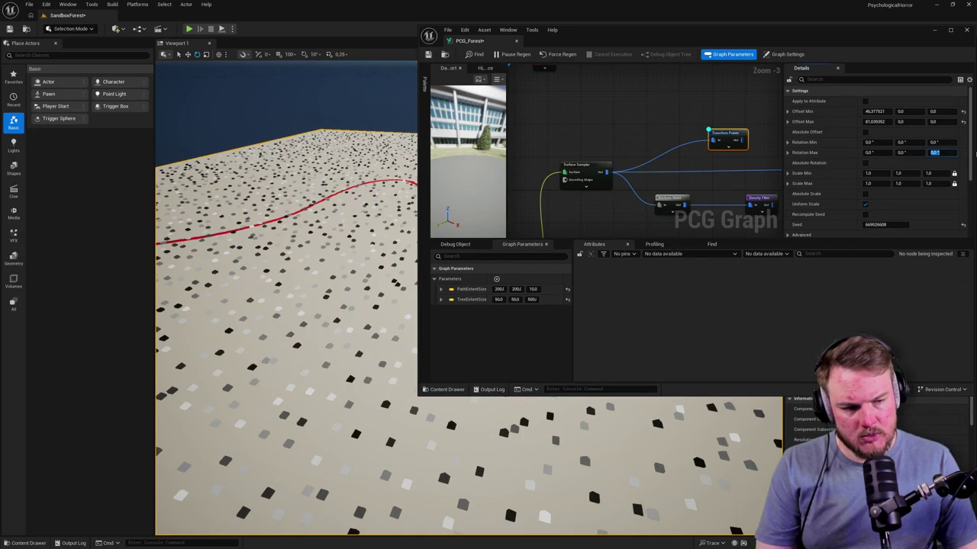
pyautogui.write('360')
pyautogui.press('Return')
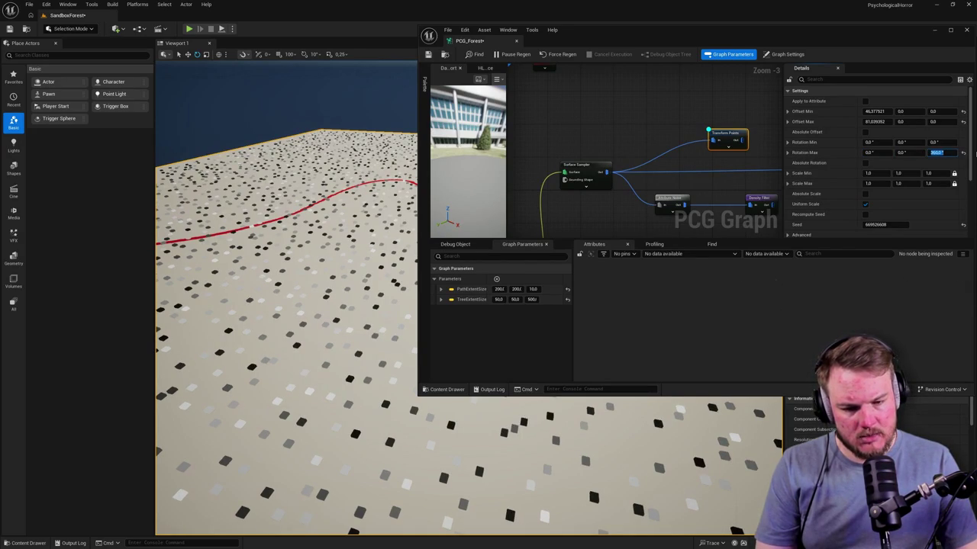
pyautogui.hotkey('shift', 'Tab')
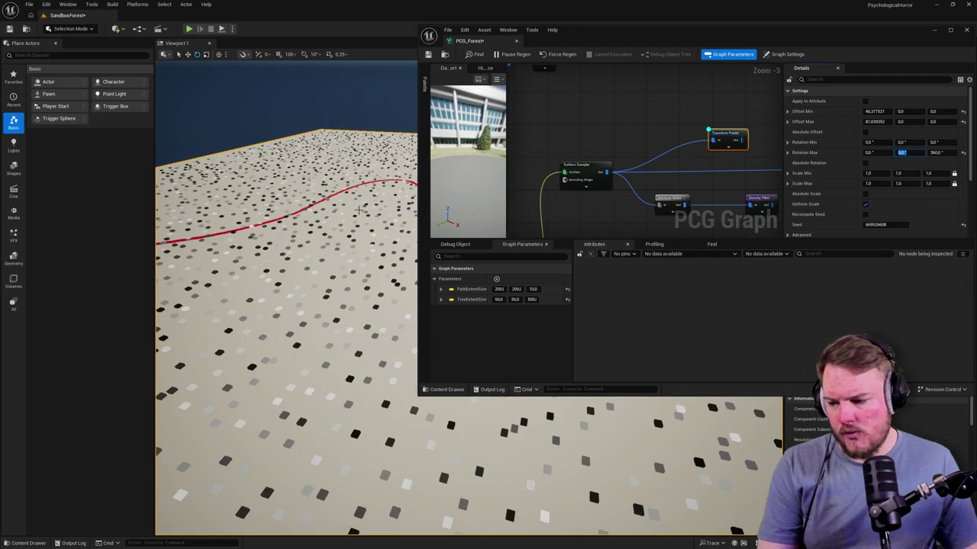
# Set Transform Points Scale Min to 0,8 and Scale Max to 1,2
pyautogui.moveTo(314, 228); pyautogui.dragTo(314, 107)
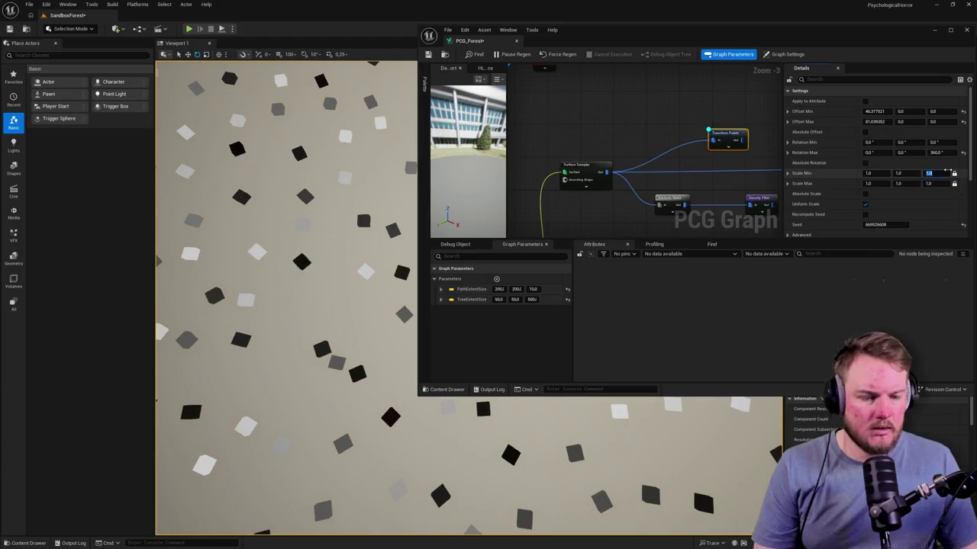
pyautogui.moveTo(954, 173); pyautogui.dragTo(948, 172)
pyautogui.write('0,8')
pyautogui.press('Tab')
pyautogui.write('0,8')
pyautogui.press('Tab')
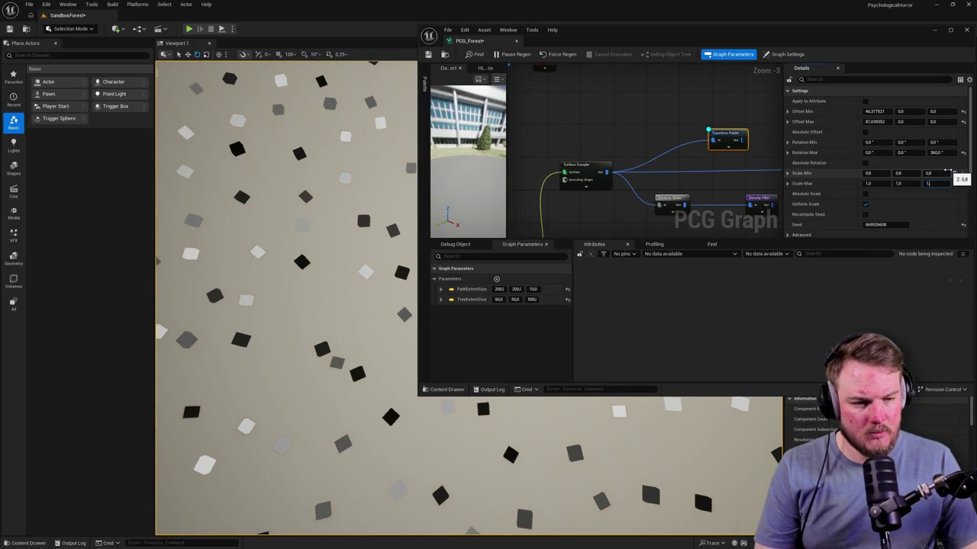
pyautogui.write(',2')
pyautogui.press('Return')
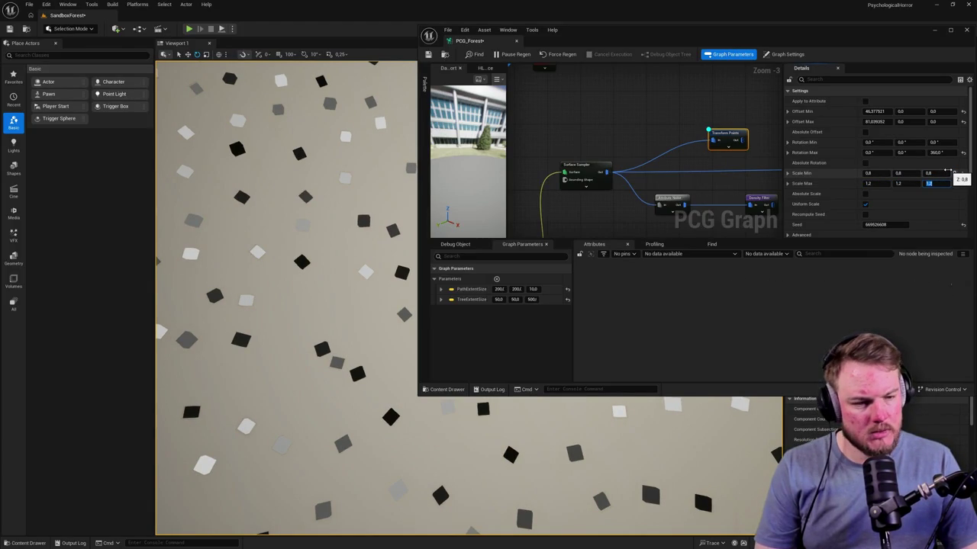
# Set the Transform Points X offset range from -200 to 200
pyautogui.click(874, 111)
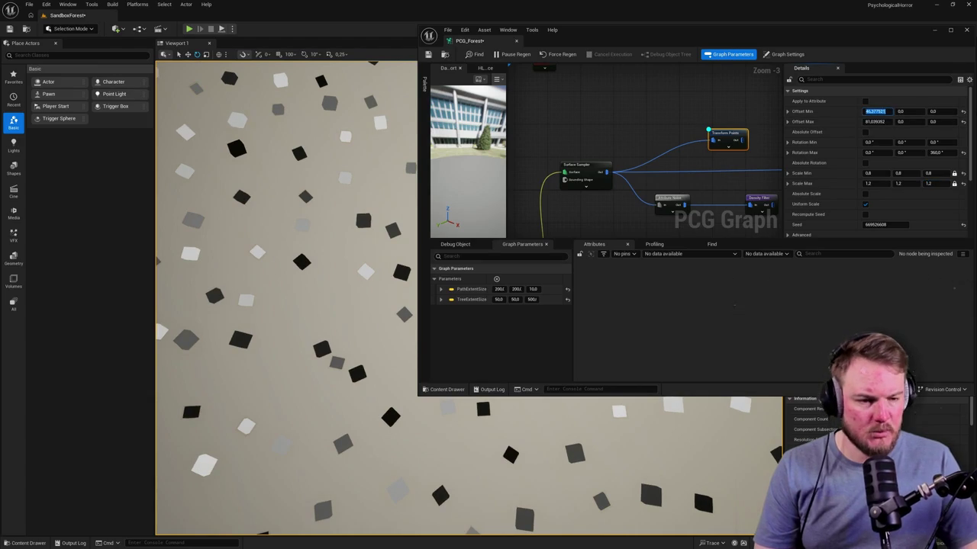
pyautogui.write('0')
pyautogui.press('Tab')
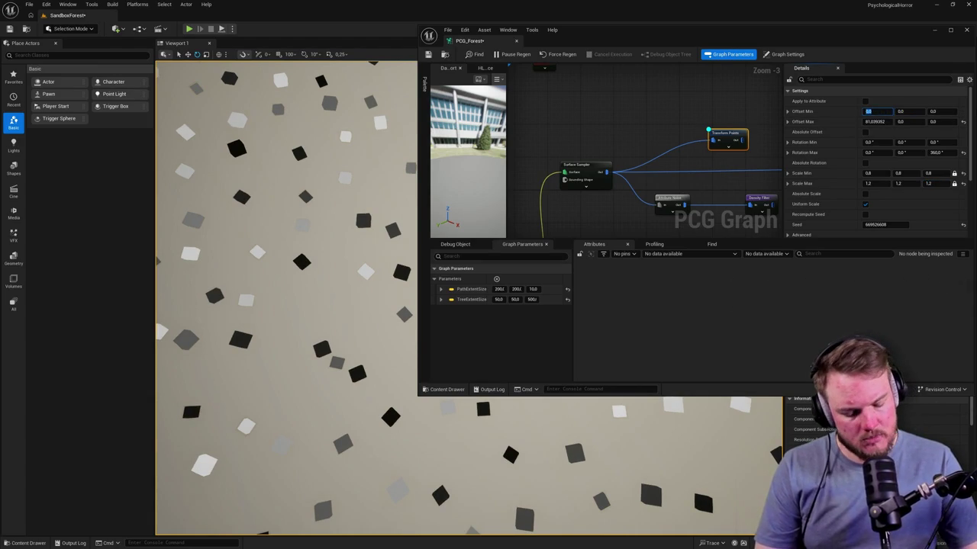
pyautogui.press('Tab')
pyautogui.press('Tab')
pyautogui.press('Tab')
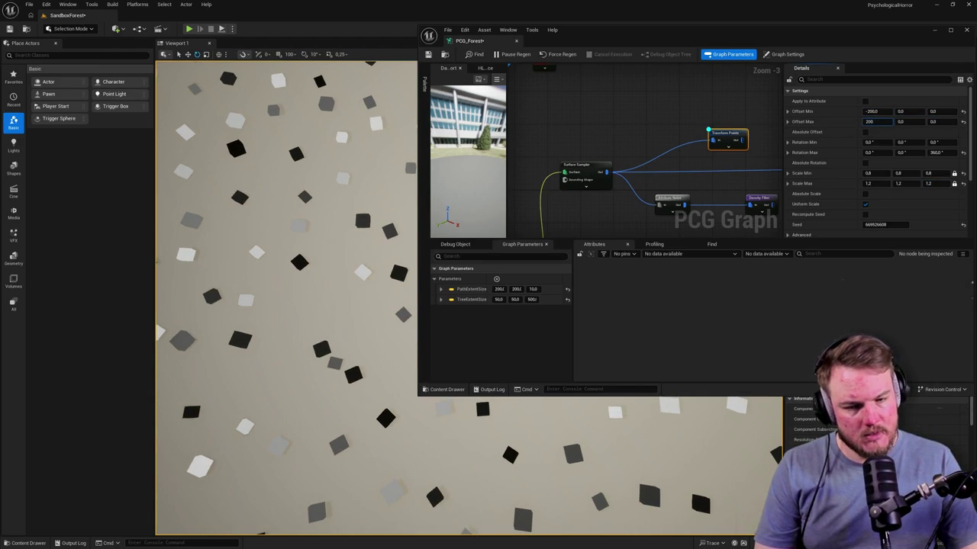
pyautogui.press('Return')
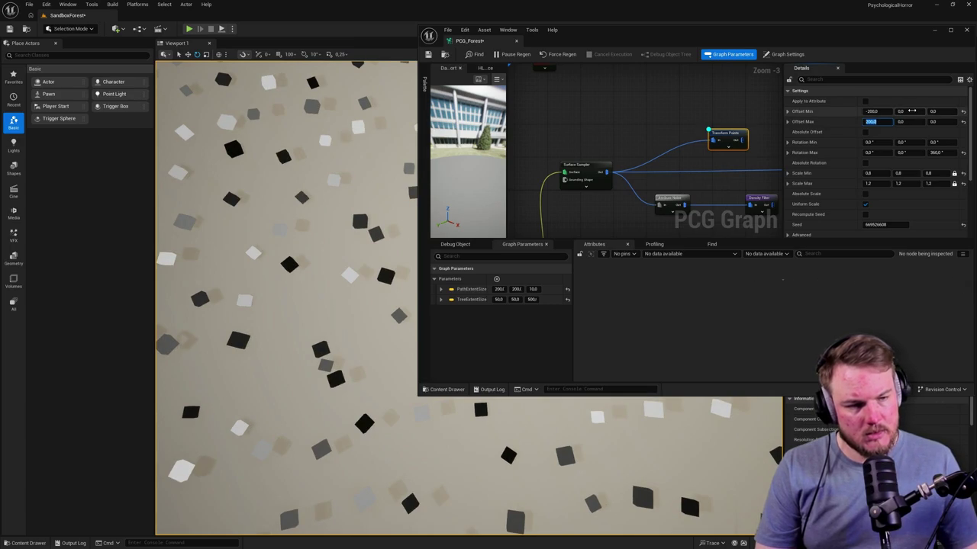
# Set the Y offset range from -250 to 250, with Z offset 0
pyautogui.click(912, 112)
pyautogui.write('-250')
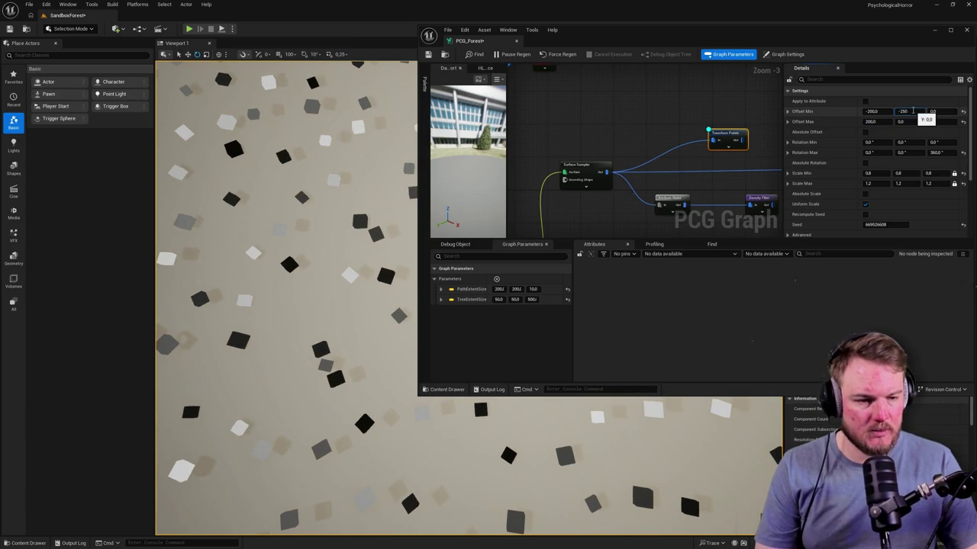
pyautogui.press('Return')
pyautogui.write('0')
pyautogui.press('Tab')
pyautogui.press('Return')
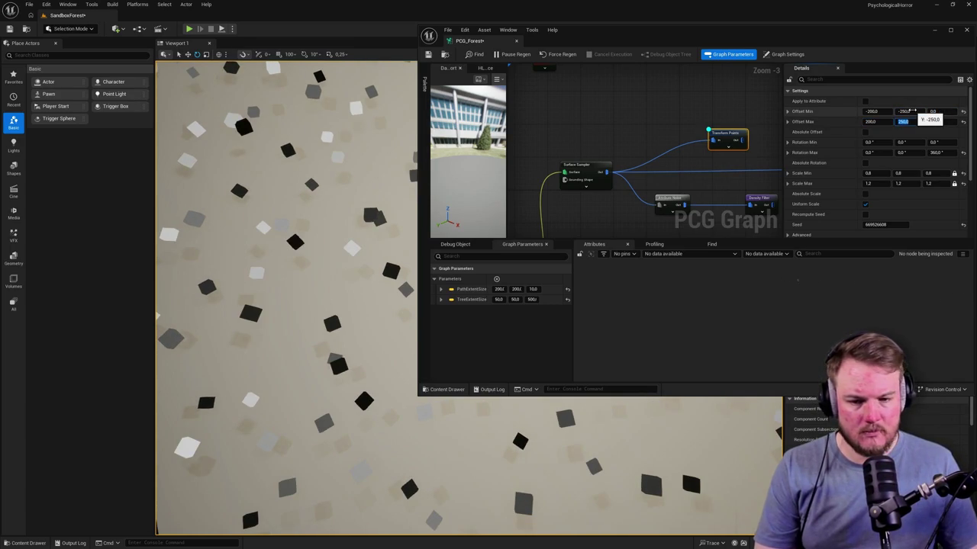
pyautogui.moveTo(287, 343)
pyautogui.mouseDown()
pyautogui.moveTo(286, 222)
pyautogui.moveTo(286, 336)
pyautogui.mouseUp()
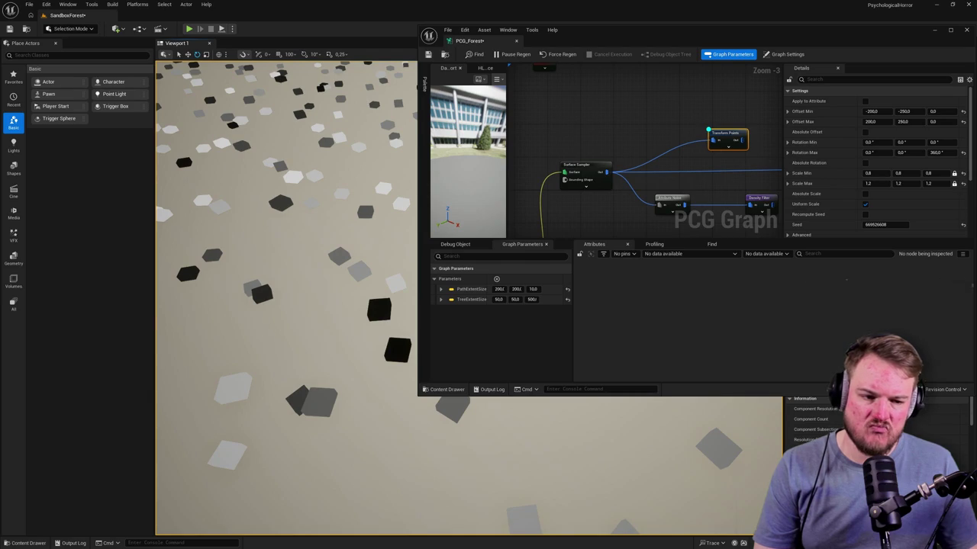
pyautogui.scroll(-10, 384, 250)
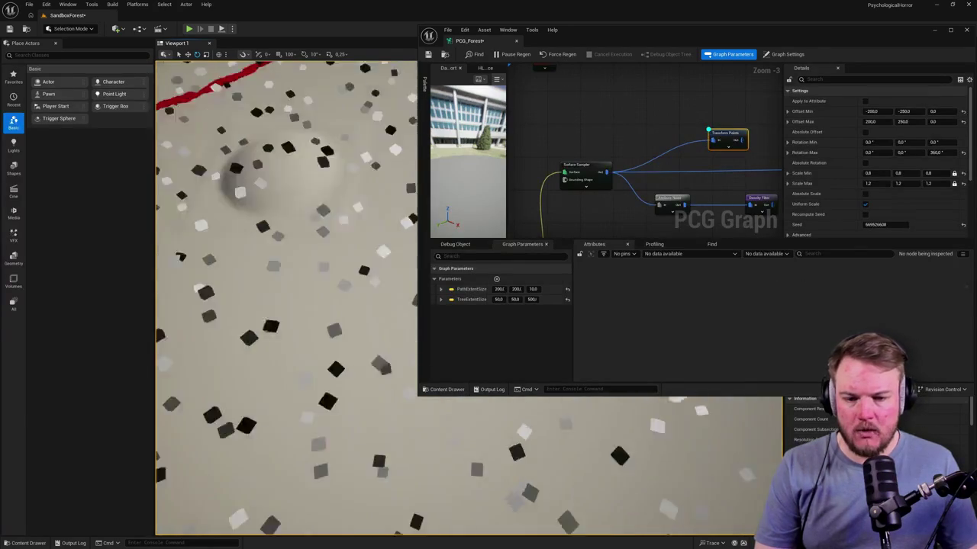
pyautogui.moveTo(384, 249); pyautogui.dragTo(336, 236)
pyautogui.moveTo(780, 139)
pyautogui.mouseDown()
pyautogui.moveTo(579, 134)
pyautogui.moveTo(730, 162)
pyautogui.mouseUp()
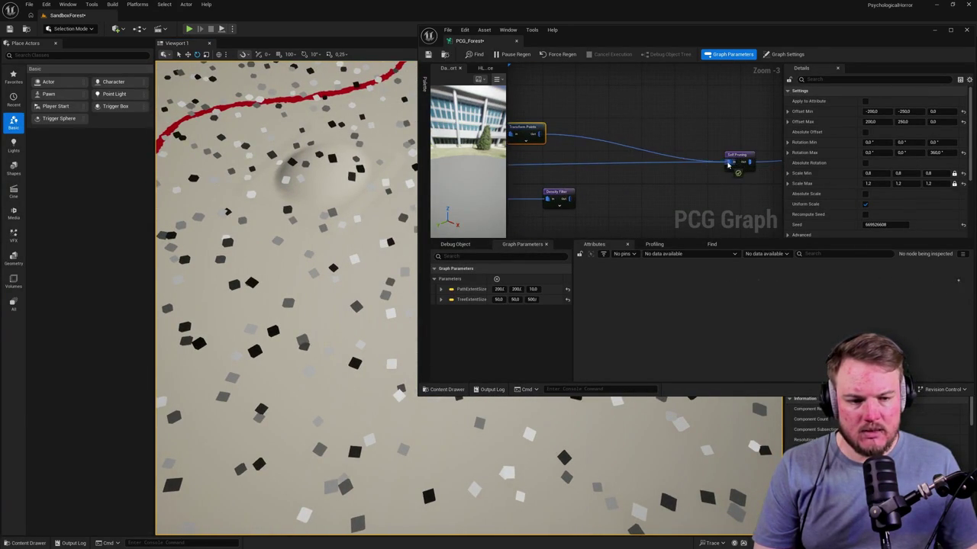
# Move the Self Pruning node beside Transform Points and set its Pruning Type to Large to Small
pyautogui.keyDown('alt'); pyautogui.click(629, 164); pyautogui.keyUp('alt')
pyautogui.click(734, 157)
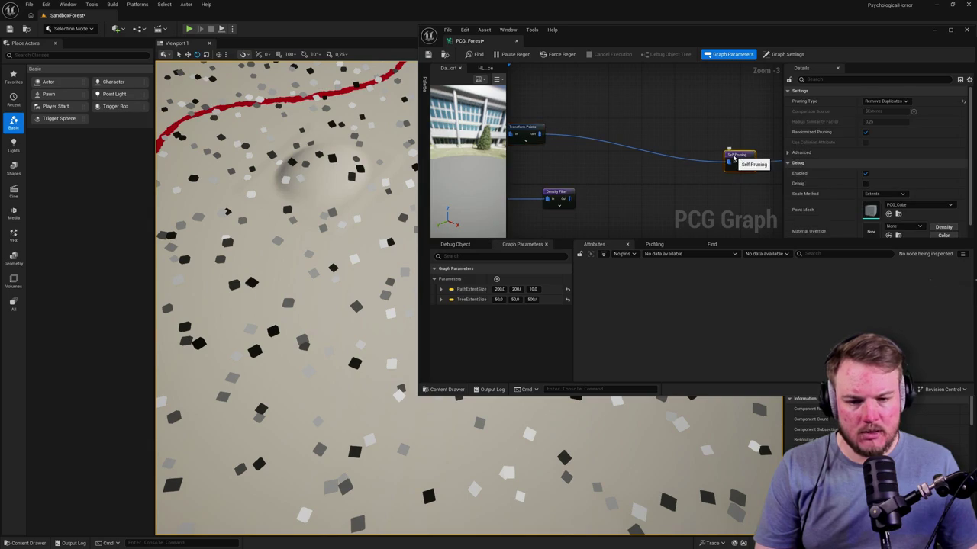
pyautogui.moveTo(342, 210)
pyautogui.mouseDown()
pyautogui.moveTo(330, 216)
pyautogui.moveTo(342, 211)
pyautogui.mouseUp()
pyautogui.moveTo(739, 160)
pyautogui.mouseDown()
pyautogui.moveTo(629, 140)
pyautogui.moveTo(678, 134)
pyautogui.moveTo(647, 139)
pyautogui.mouseUp()
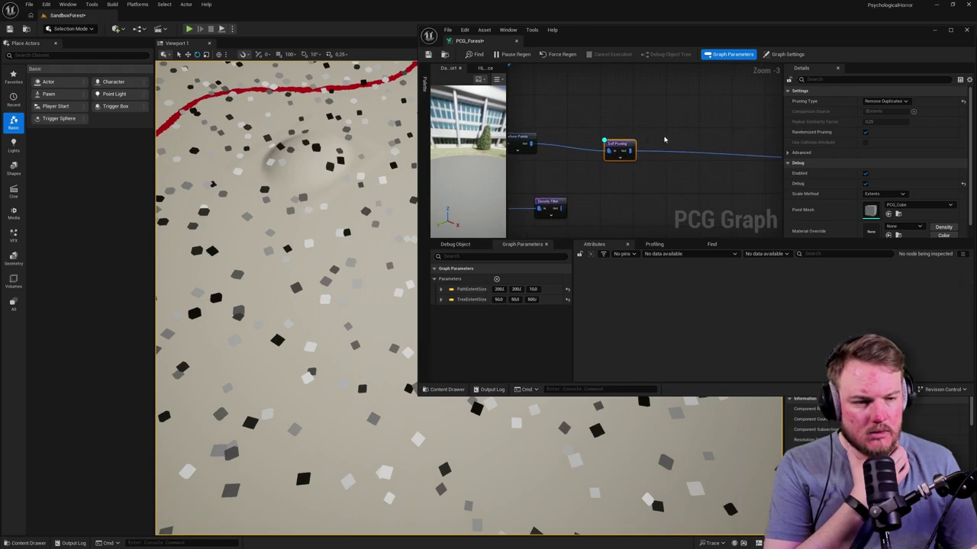
pyautogui.click(892, 102)
pyautogui.click(881, 109)
pyautogui.moveTo(278, 192); pyautogui.dragTo(346, 217)
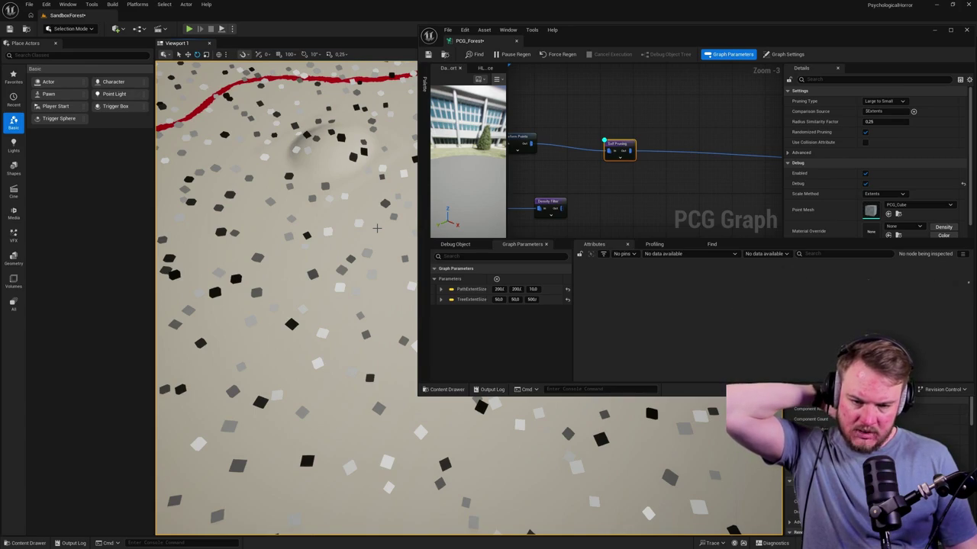
pyautogui.moveTo(616, 191); pyautogui.dragTo(697, 168)
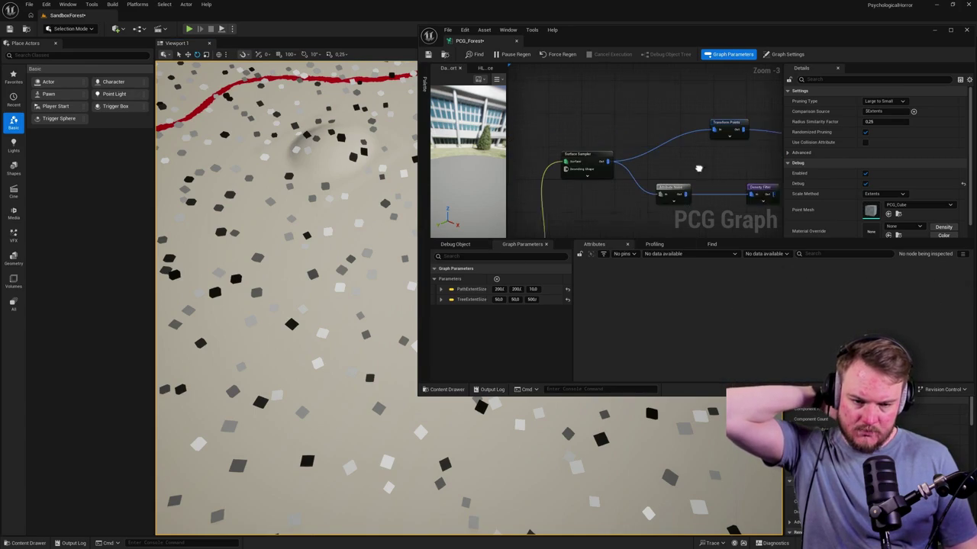
# Set the Surface Sampler's Points Per Squared Meter to 0.02
pyautogui.click(603, 162)
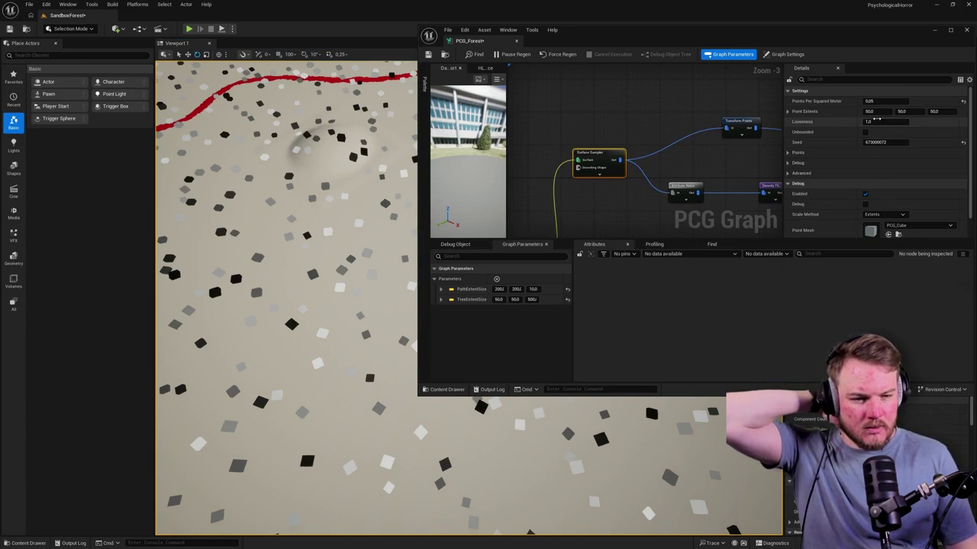
pyautogui.moveTo(887, 101); pyautogui.dragTo(895, 102)
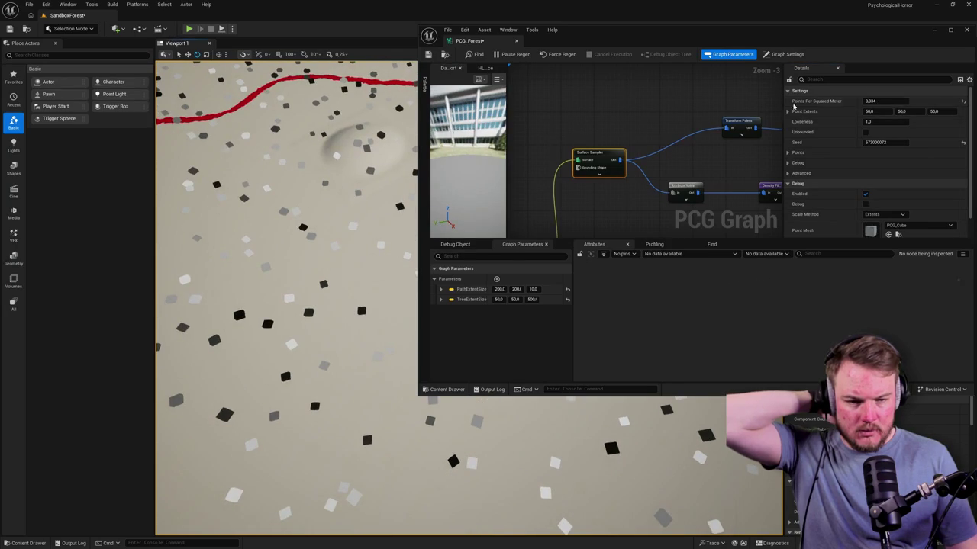
pyautogui.click(887, 101)
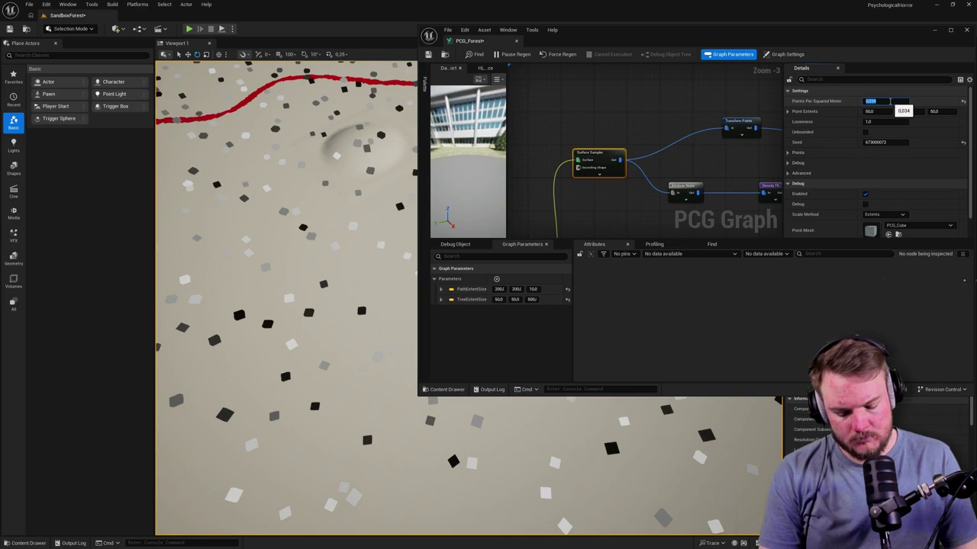
pyautogui.write('0.02')
pyautogui.press('Return')
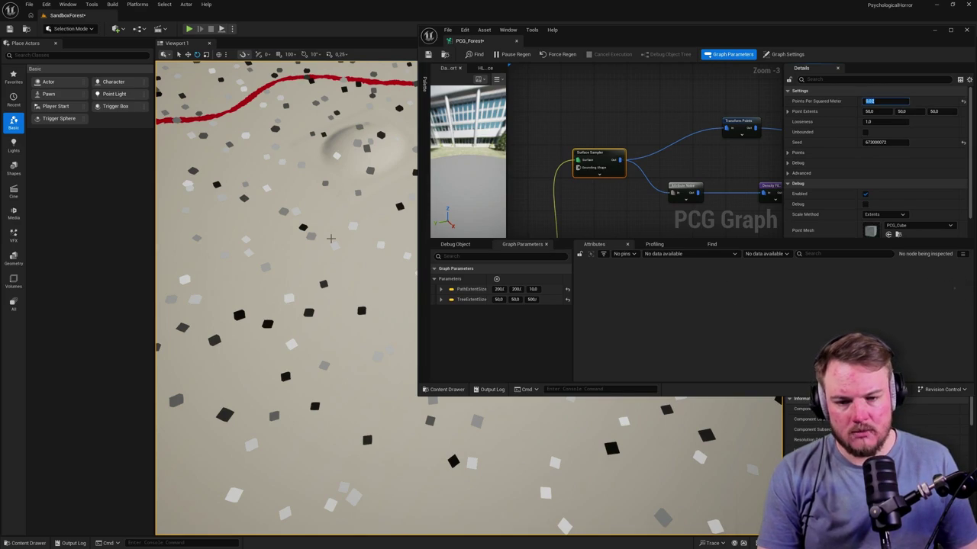
# Review the Transform Points settings, then bring up the node search beside the Surface Sampler
pyautogui.moveTo(620, 207)
pyautogui.mouseDown()
pyautogui.moveTo(613, 133)
pyautogui.moveTo(588, 151)
pyautogui.mouseUp()
pyautogui.click(588, 151)
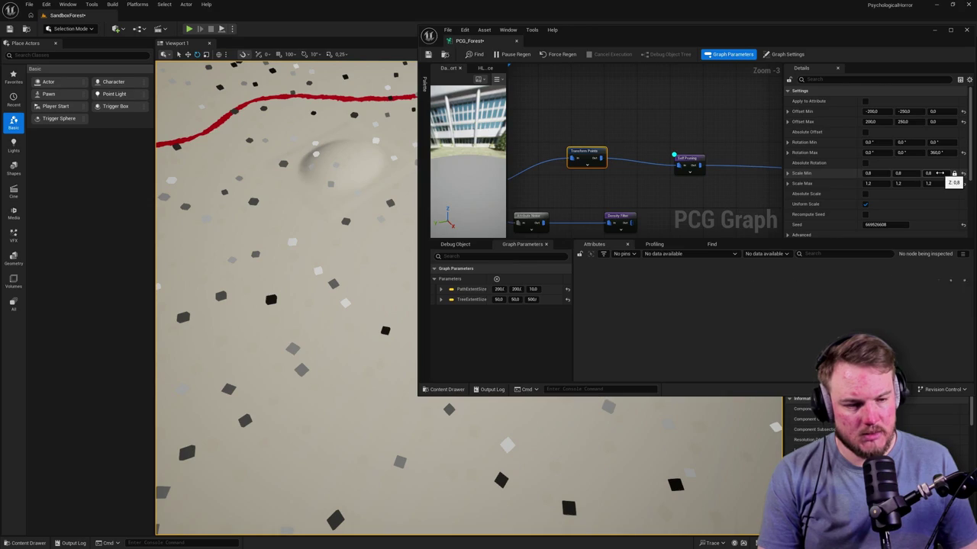
pyautogui.moveTo(523, 152)
pyautogui.mouseDown()
pyautogui.moveTo(586, 130)
pyautogui.moveTo(673, 131)
pyautogui.moveTo(634, 133)
pyautogui.mouseUp()
pyautogui.rightClick(580, 130)
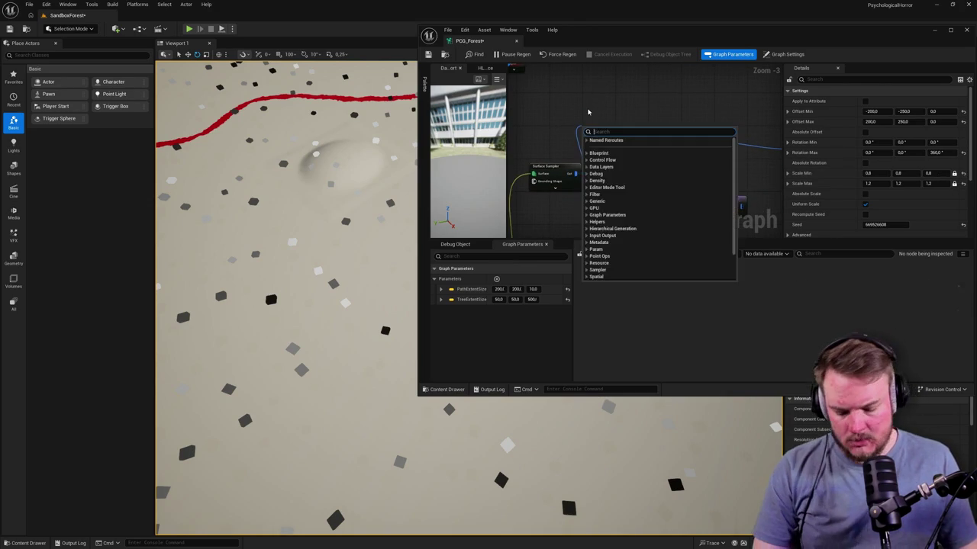
# Insert an Extents Modifier node between the Surface Sampler and Transform Points
pyautogui.write('exten')
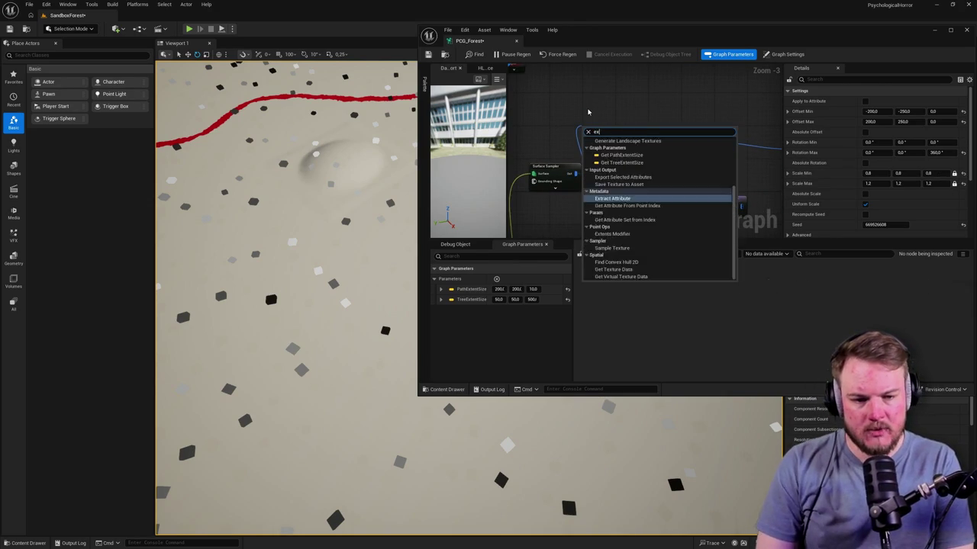
pyautogui.press('Return')
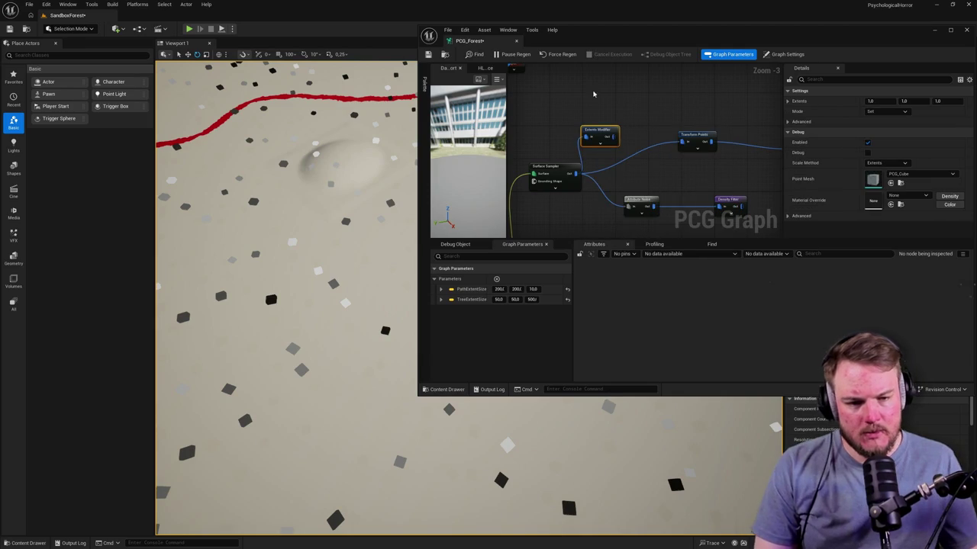
pyautogui.moveTo(610, 137); pyautogui.dragTo(685, 145)
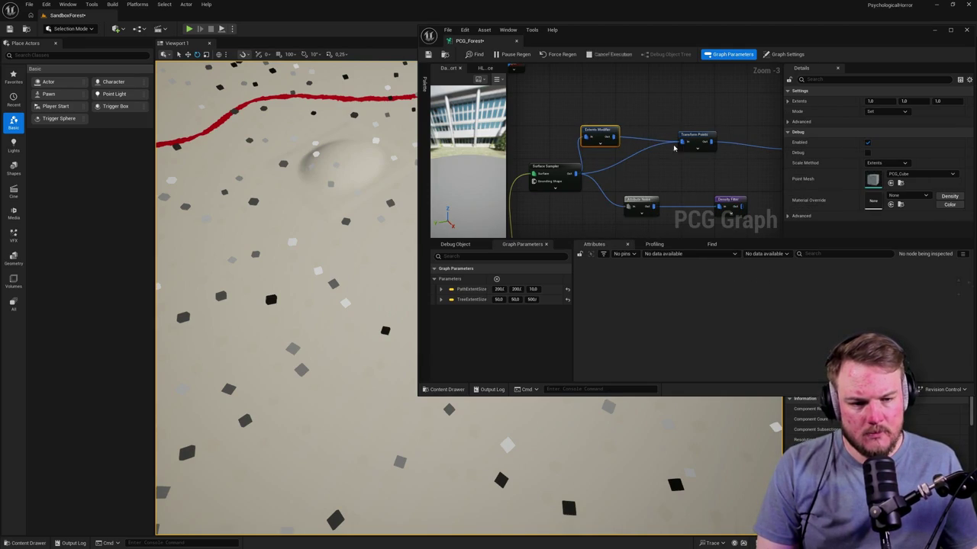
pyautogui.keyDown('alt'); pyautogui.click(640, 154); pyautogui.keyUp('alt')
pyautogui.moveTo(599, 130); pyautogui.dragTo(653, 133)
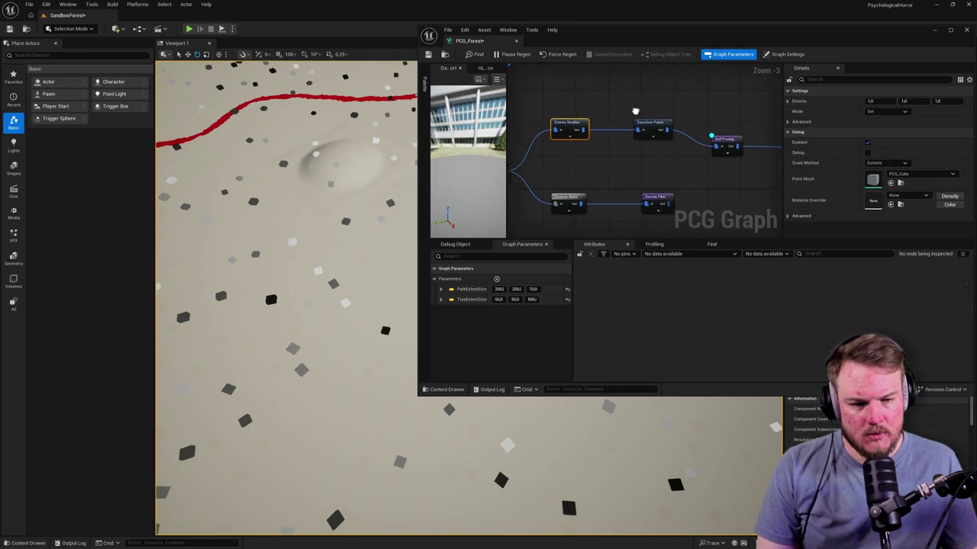
# Compare the Self Pruning, Transform Points and Extents Modifier settings, then enable the Extents Modifier's Debug
pyautogui.click(731, 112)
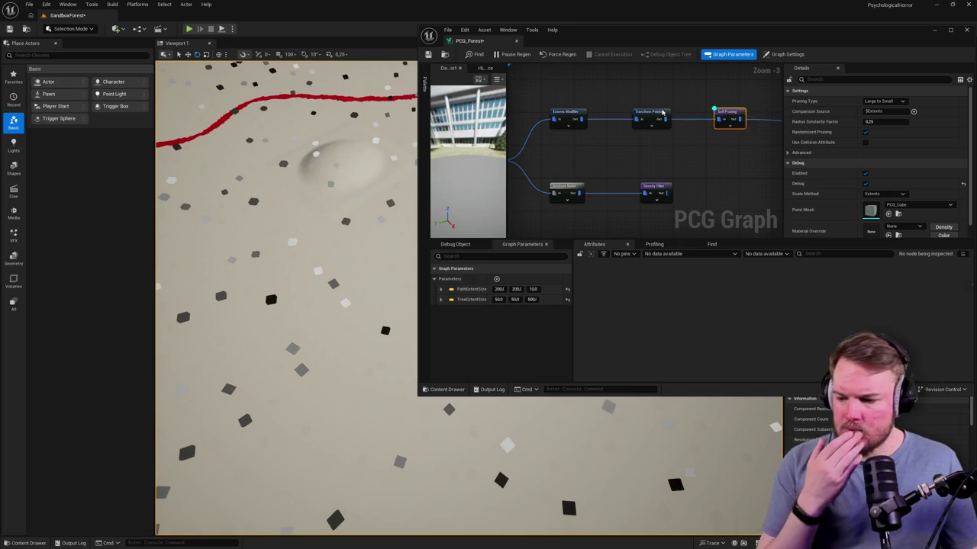
pyautogui.click(655, 114)
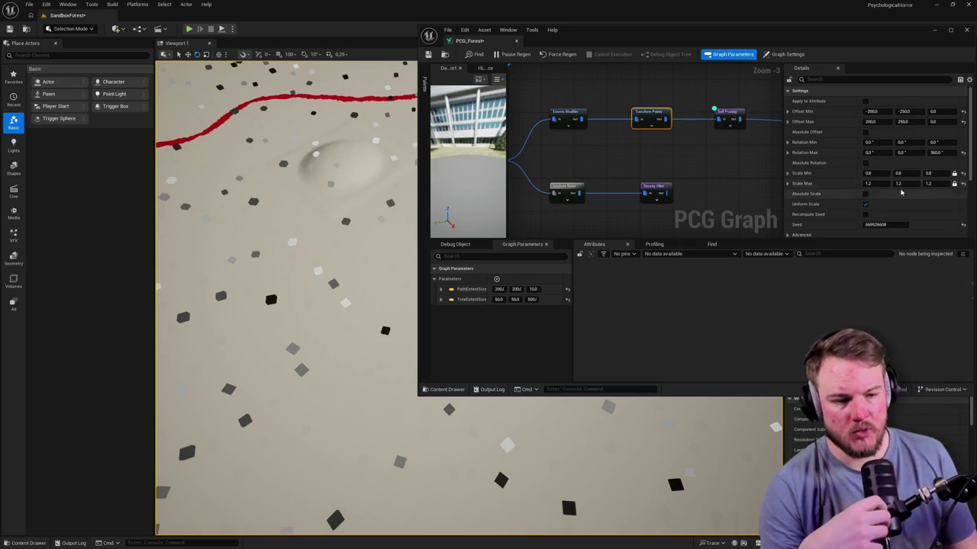
pyautogui.click(580, 116)
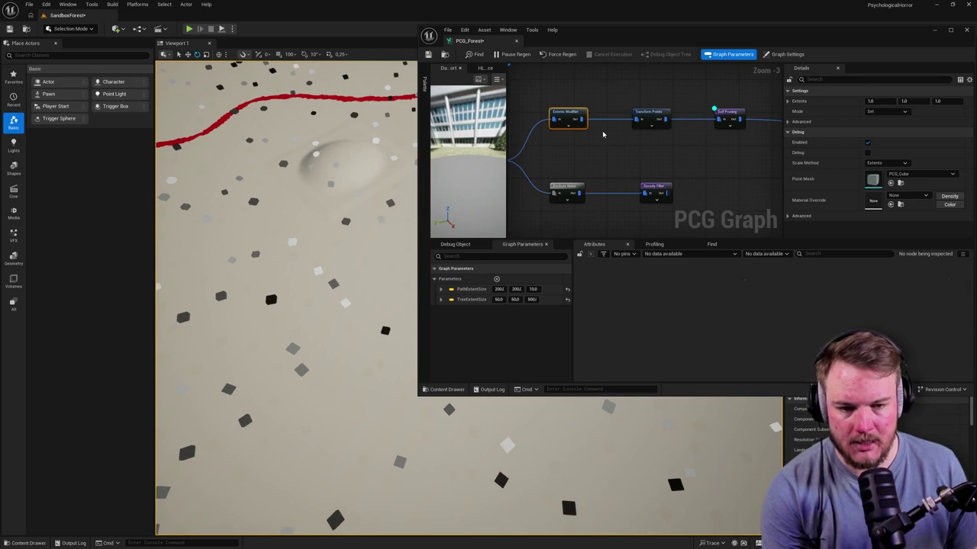
pyautogui.click(646, 109)
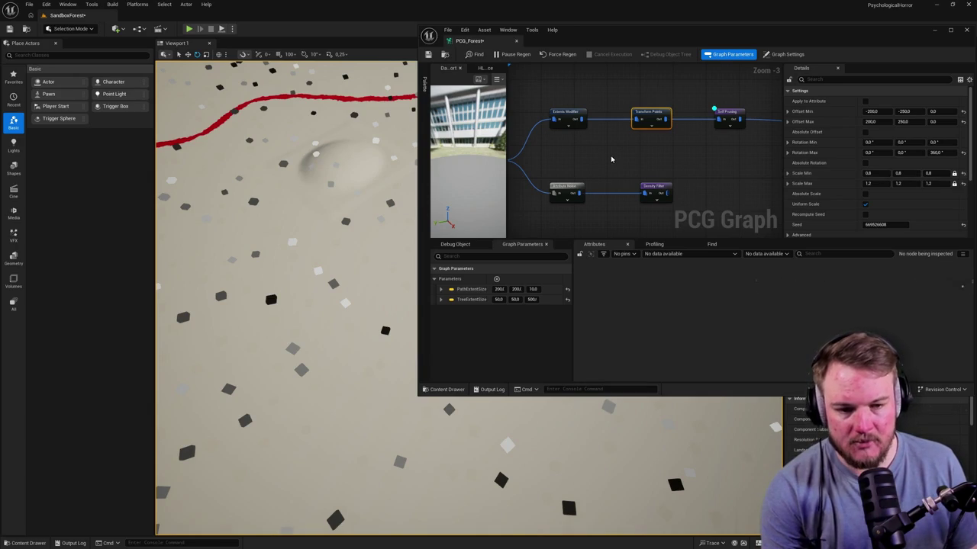
pyautogui.moveTo(586, 129); pyautogui.dragTo(622, 127)
pyautogui.click(605, 112)
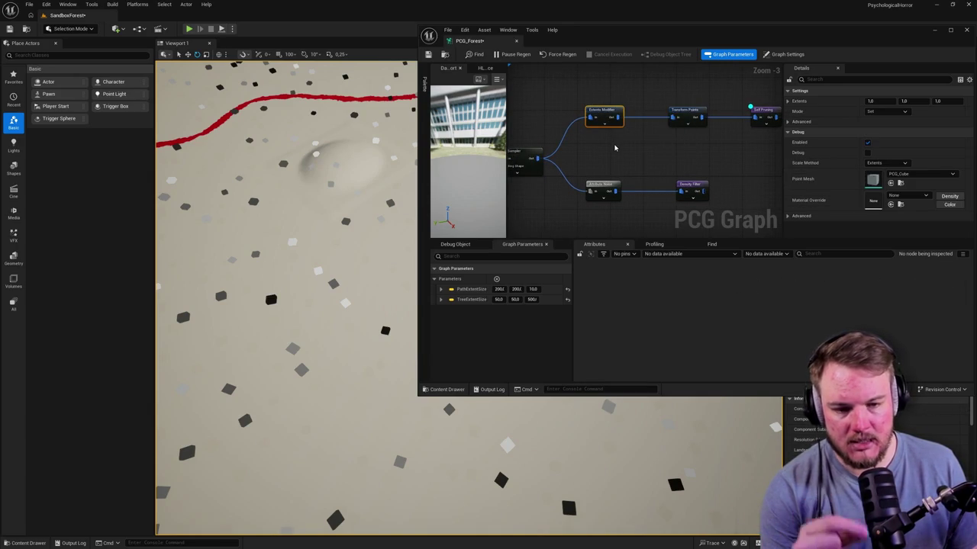
pyautogui.click(672, 117)
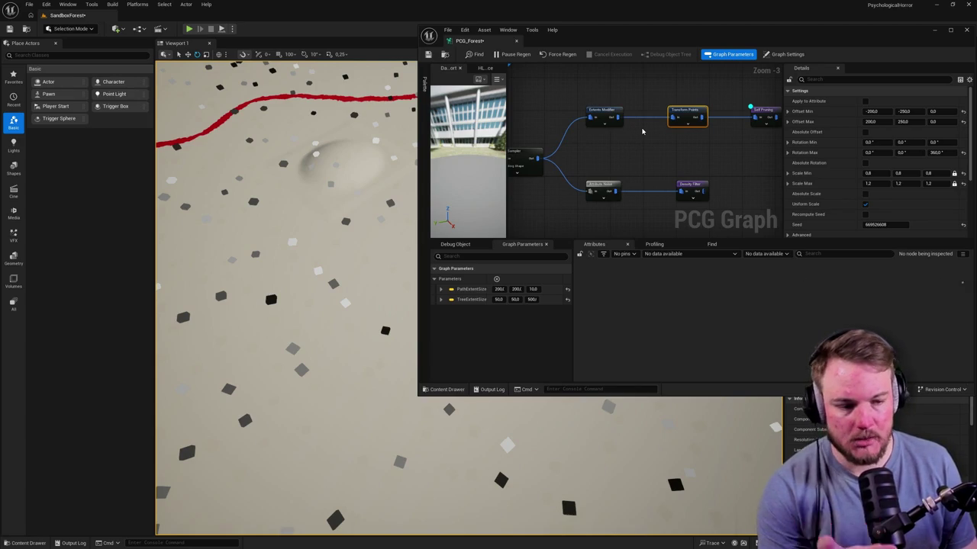
pyautogui.click(611, 120)
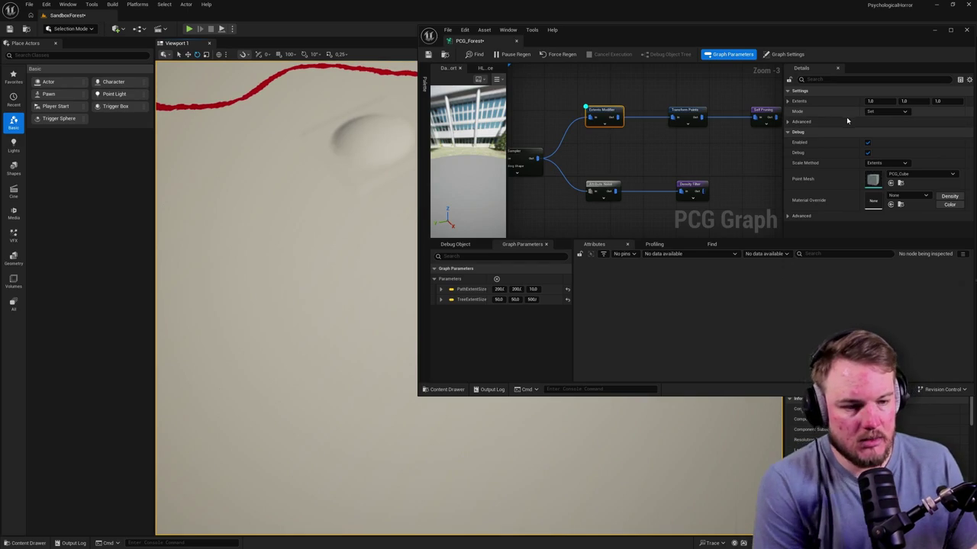
pyautogui.click(890, 112)
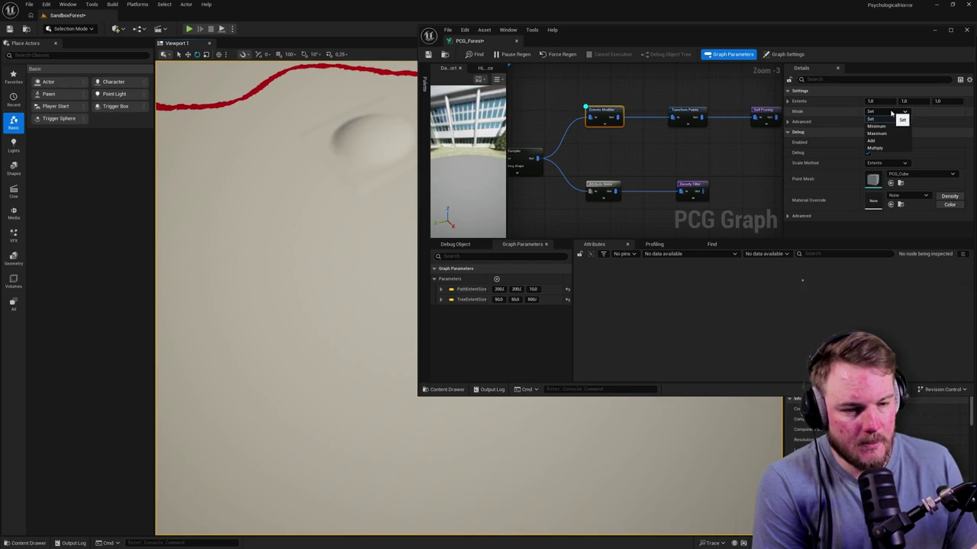
# Keep Extents Modifier mode as Set and enter 300 for the X, Y and Z extents
pyautogui.click(870, 101)
pyautogui.write('10')
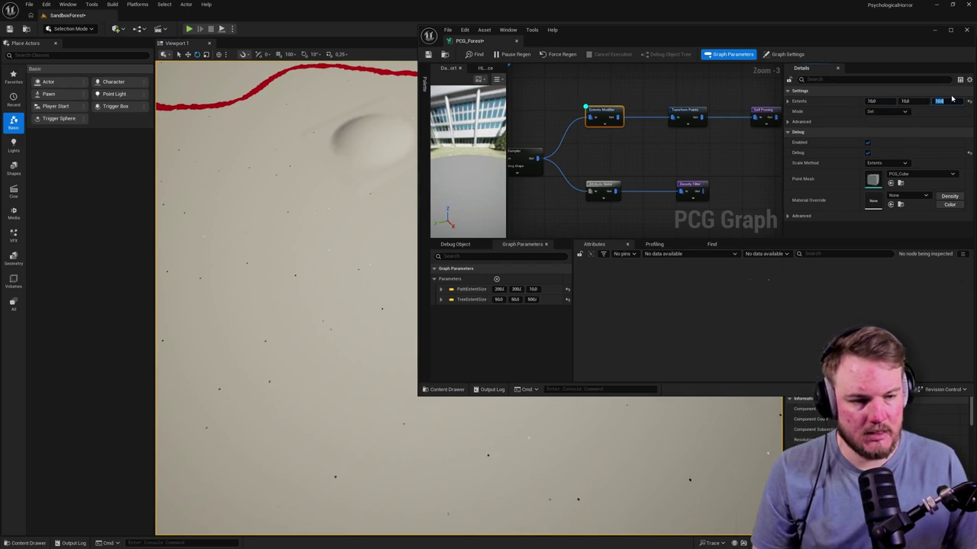
pyautogui.press('Return')
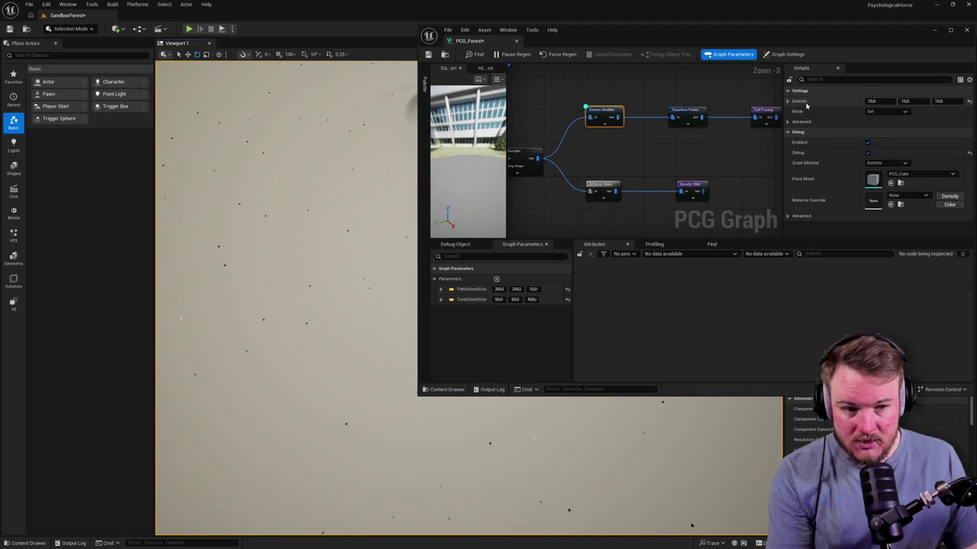
pyautogui.click(880, 100)
pyautogui.write('30')
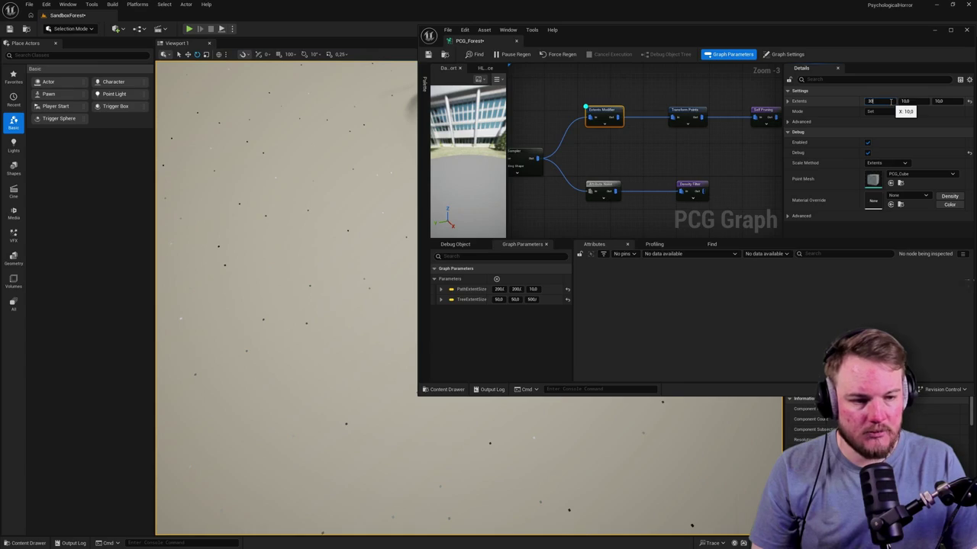
pyautogui.write('0')
pyautogui.press('Tab')
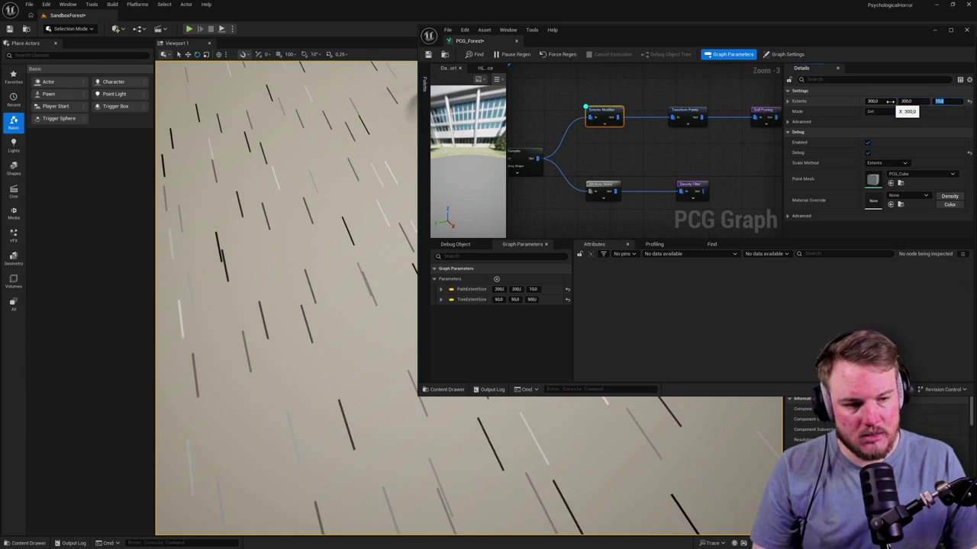
pyautogui.write('300')
pyautogui.press('Return')
pyautogui.scroll(1, 573, 145)
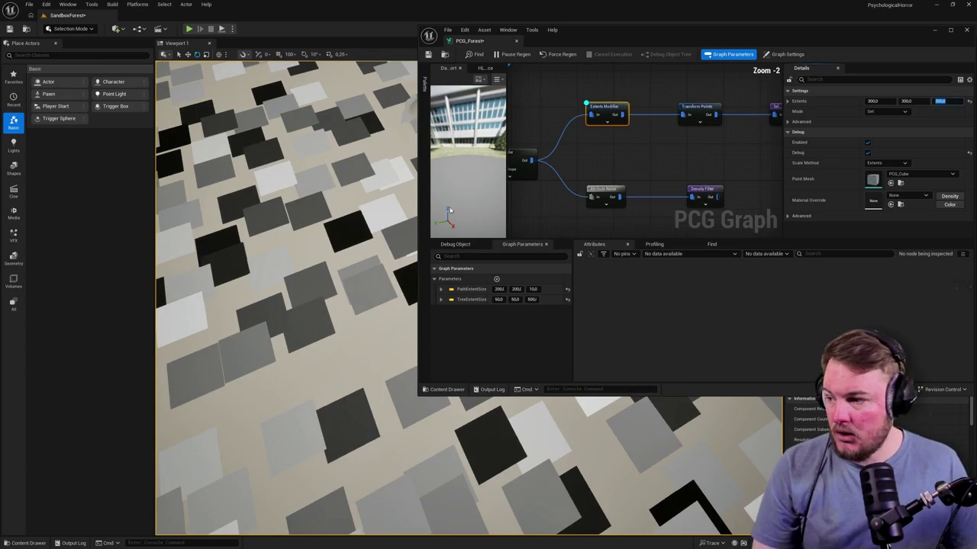
pyautogui.moveTo(398, 284)
pyautogui.mouseDown()
pyautogui.moveTo(397, 221)
pyautogui.moveTo(397, 284)
pyautogui.mouseUp()
# Check Transform Points, then preview the Self Pruning node's cubes in the viewport
pyautogui.moveTo(706, 142); pyautogui.dragTo(597, 145)
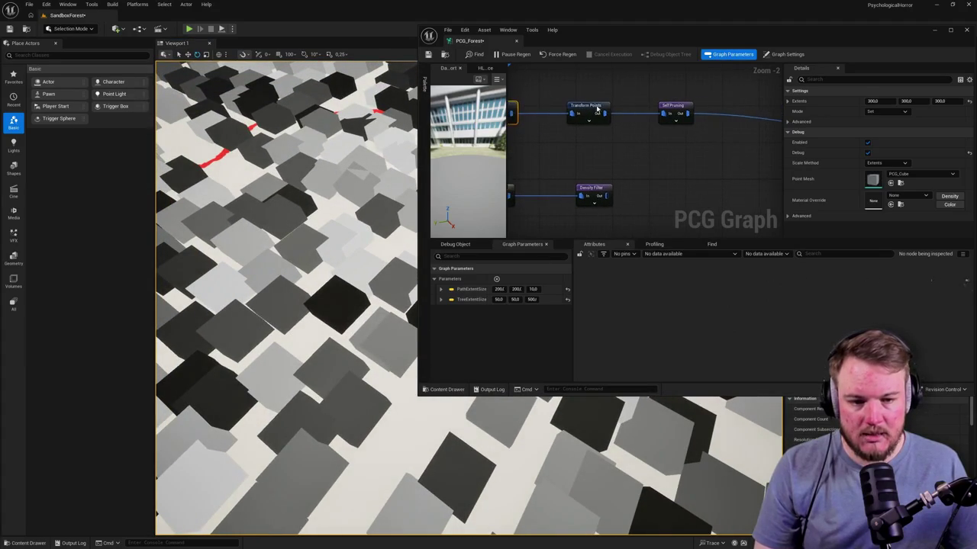
pyautogui.click(588, 109)
pyautogui.moveTo(349, 257); pyautogui.dragTo(349, 210)
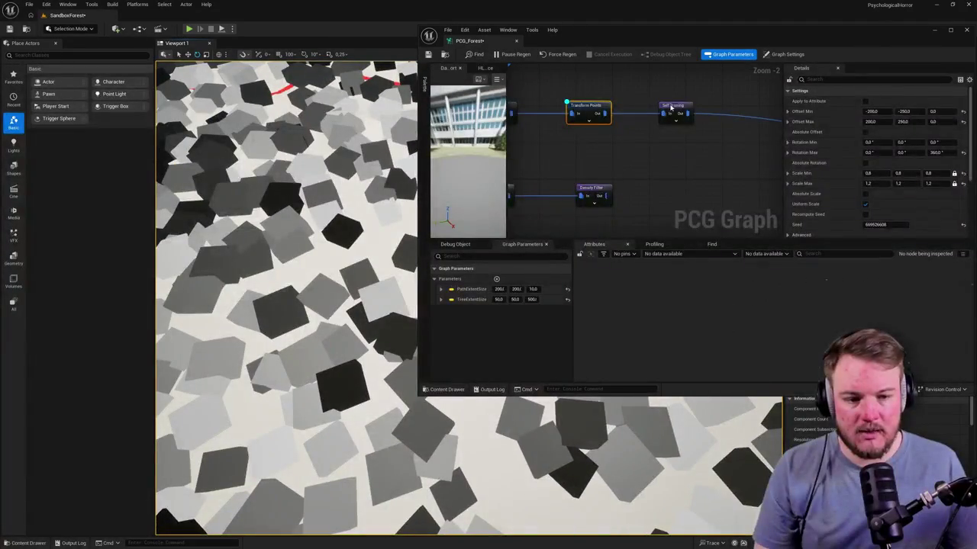
pyautogui.click(675, 111)
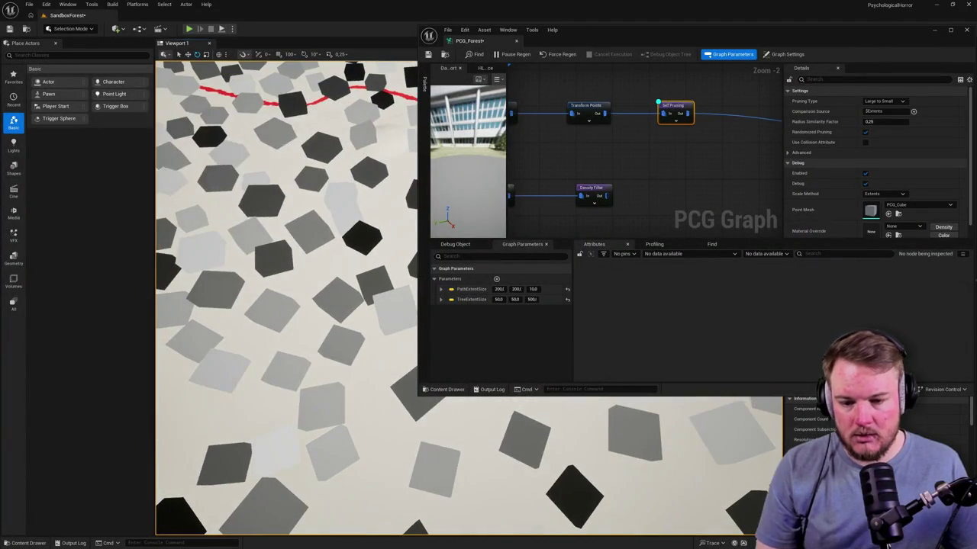
pyautogui.moveTo(349, 210)
pyautogui.mouseDown()
pyautogui.moveTo(349, 191)
pyautogui.moveTo(332, 257)
pyautogui.mouseUp()
# Move the graph window to the upper right and preview the Difference node's debug points
pyautogui.moveTo(501, 44)
pyautogui.mouseDown()
pyautogui.moveTo(431, 84)
pyautogui.moveTo(807, 98)
pyautogui.moveTo(704, 95)
pyautogui.moveTo(835, 87)
pyautogui.mouseUp()
pyautogui.moveTo(641, 221); pyautogui.dragTo(661, 214)
pyautogui.scroll(-2, 752, 171)
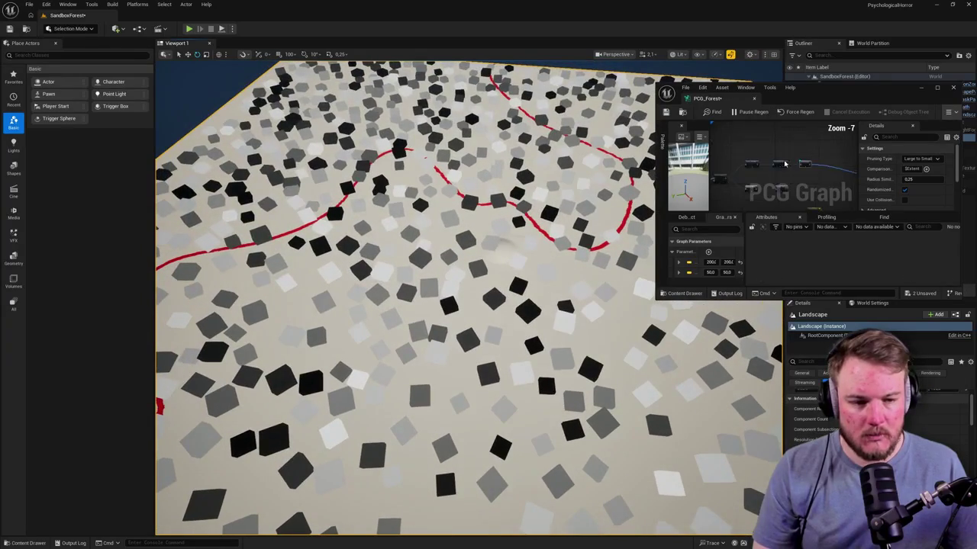
pyautogui.click(775, 174)
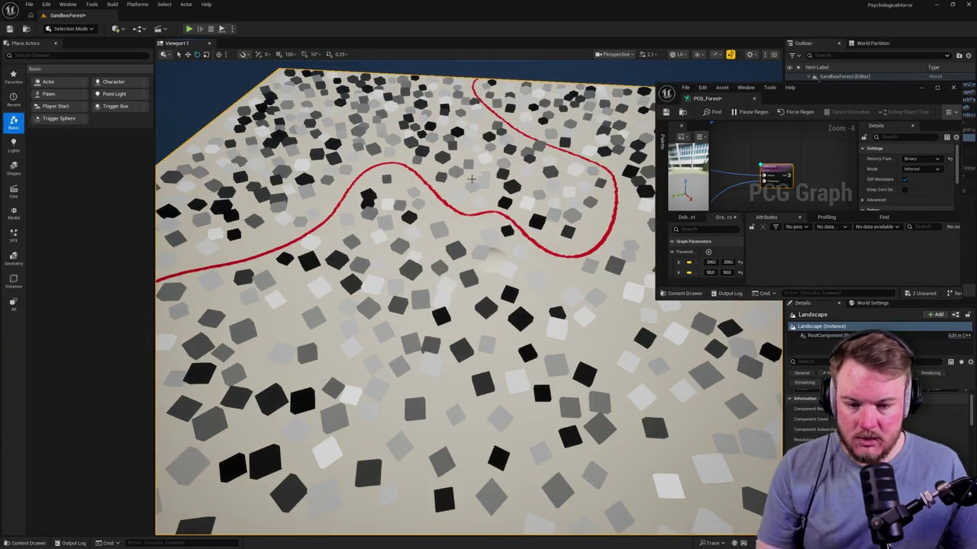
pyautogui.moveTo(458, 194); pyautogui.dragTo(464, 188)
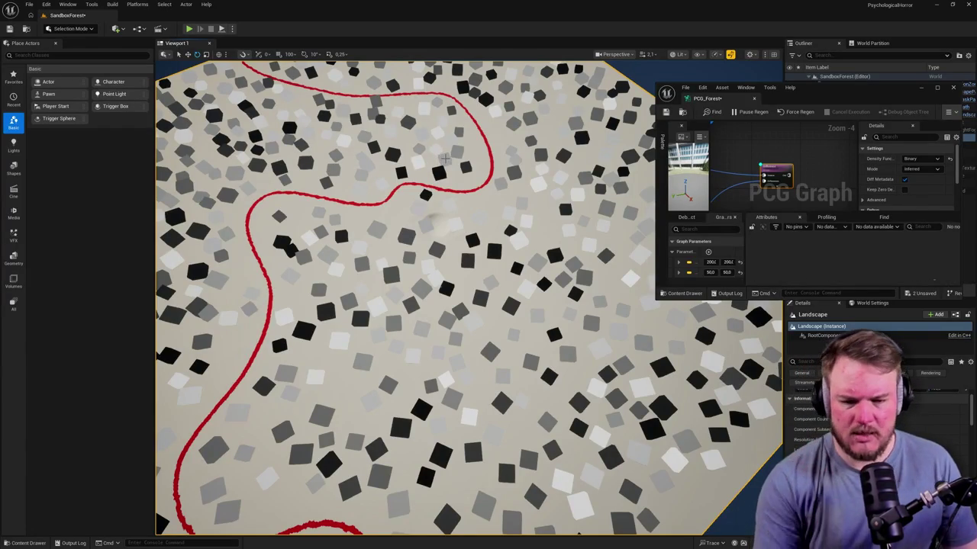
pyautogui.scroll(-1, 793, 176)
pyautogui.moveTo(657, 152); pyautogui.dragTo(491, 153)
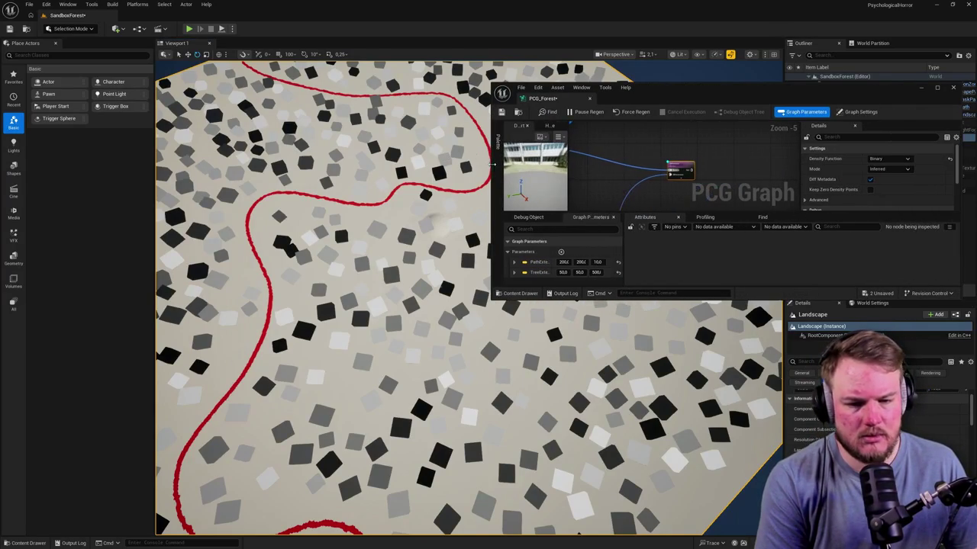
# Make the PCG graph window taller and wider, then drag it into the main editor to dock it
pyautogui.click(710, 303)
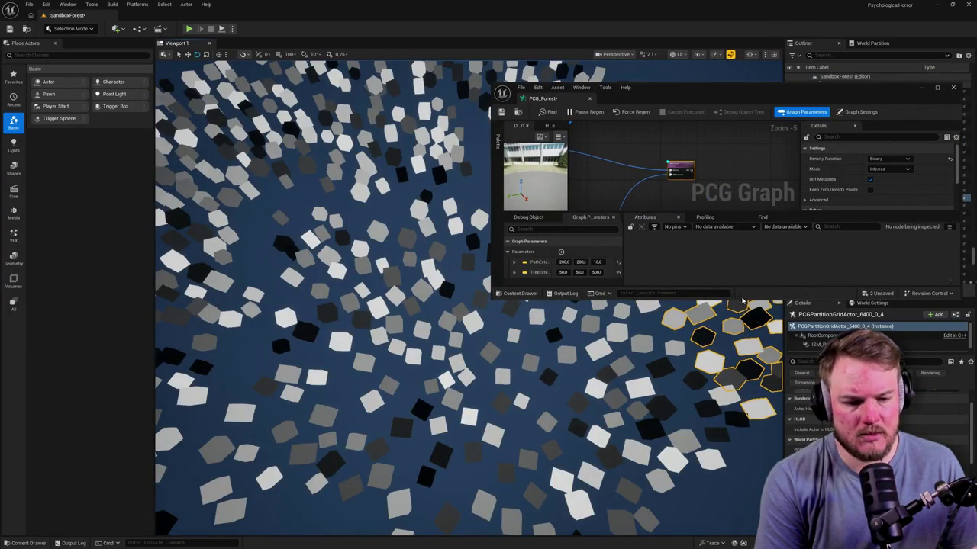
pyautogui.moveTo(744, 299); pyautogui.dragTo(729, 472)
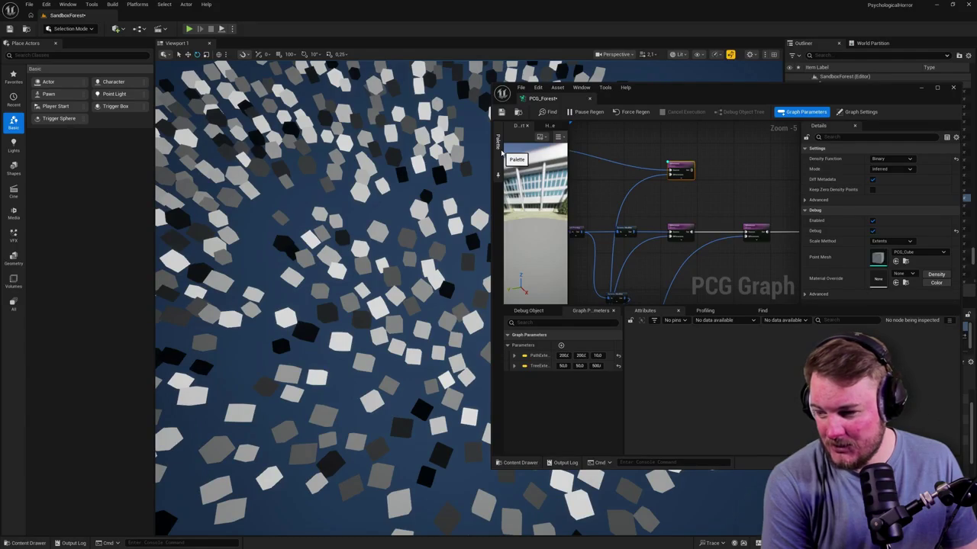
pyautogui.moveTo(491, 134); pyautogui.dragTo(388, 133)
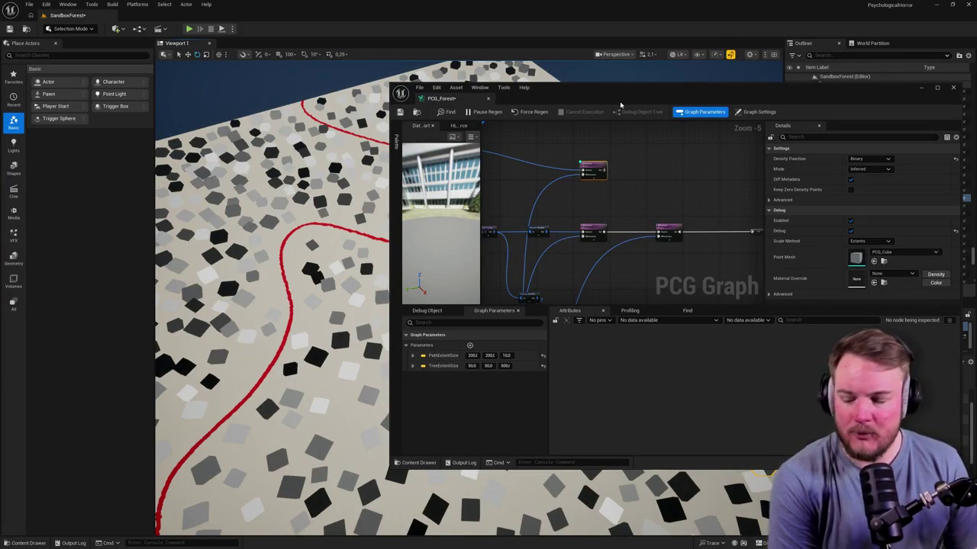
pyautogui.moveTo(462, 95)
pyautogui.mouseDown()
pyautogui.moveTo(492, 69)
pyautogui.moveTo(397, 57)
pyautogui.moveTo(385, 21)
pyautogui.mouseUp()
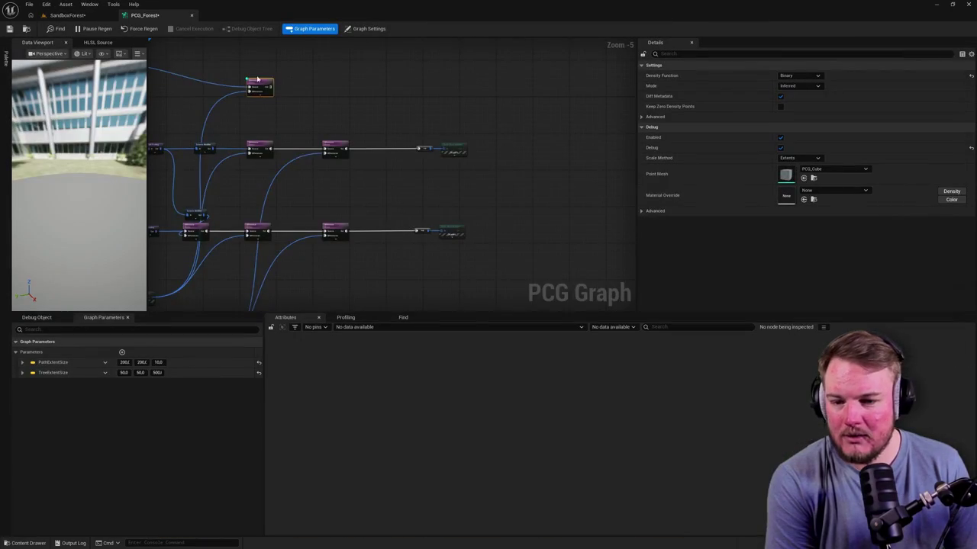
# Close the leftover floating graph window and reposition the upper Difference node up and right
pyautogui.scroll(6, 545, 159)
pyautogui.scroll(-4, 386, 120)
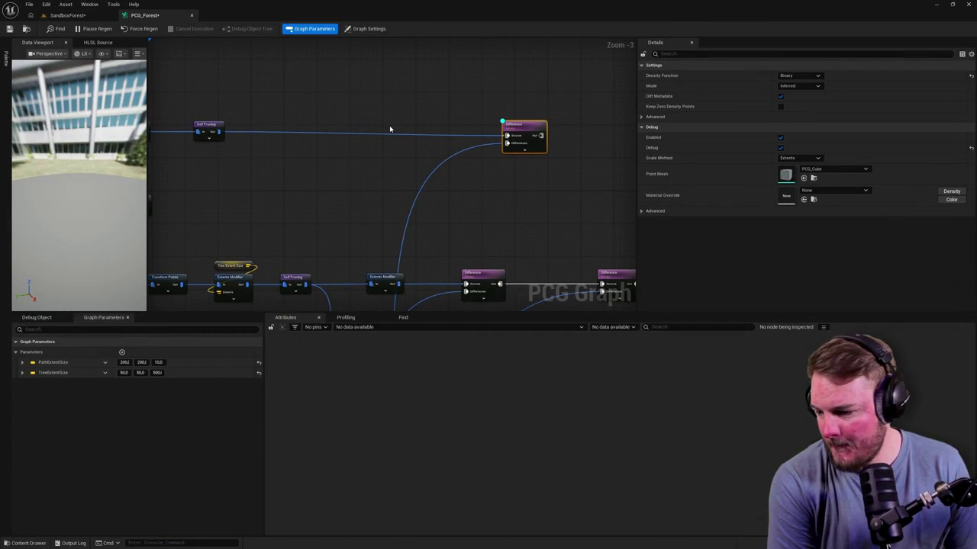
pyautogui.moveTo(502, 128); pyautogui.dragTo(518, 158)
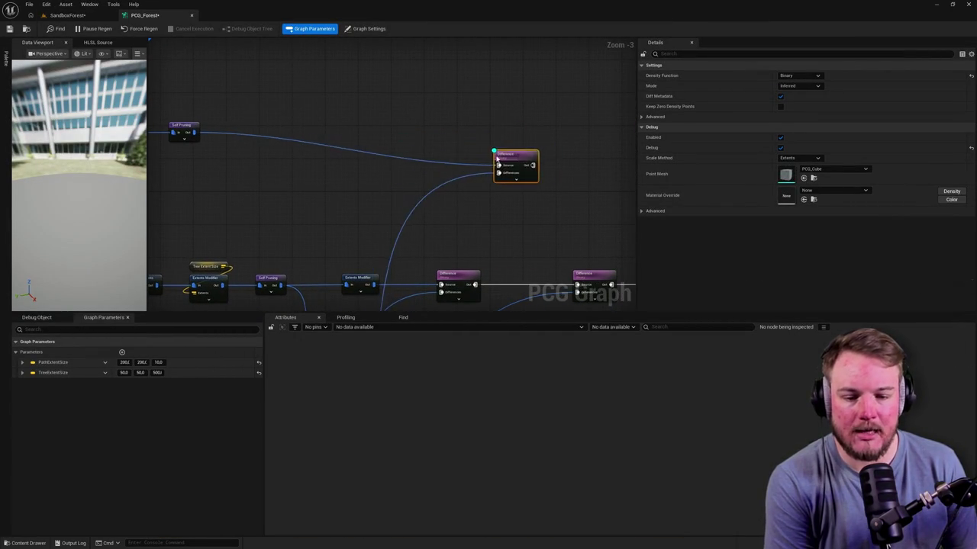
pyautogui.scroll(-5, 518, 158)
pyautogui.click(191, 15)
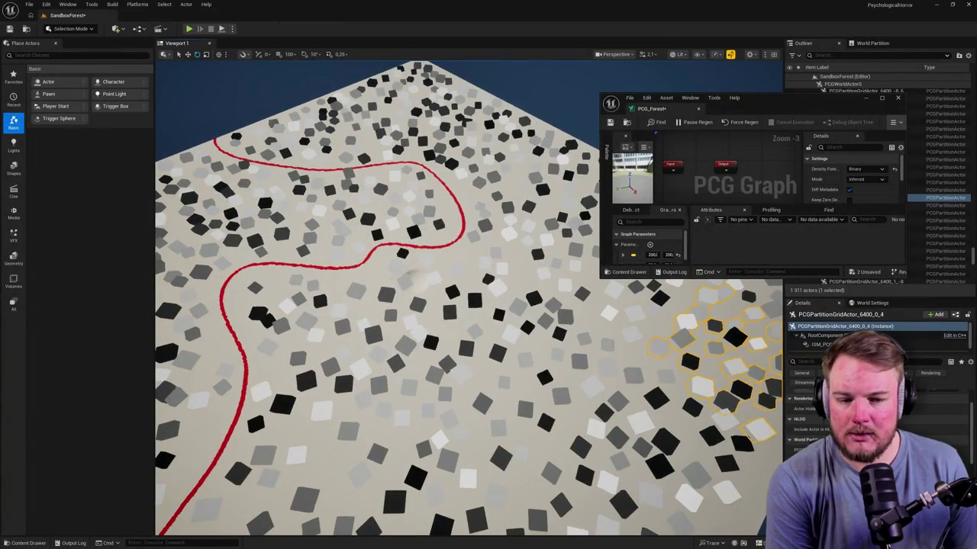
pyautogui.click(341, 23)
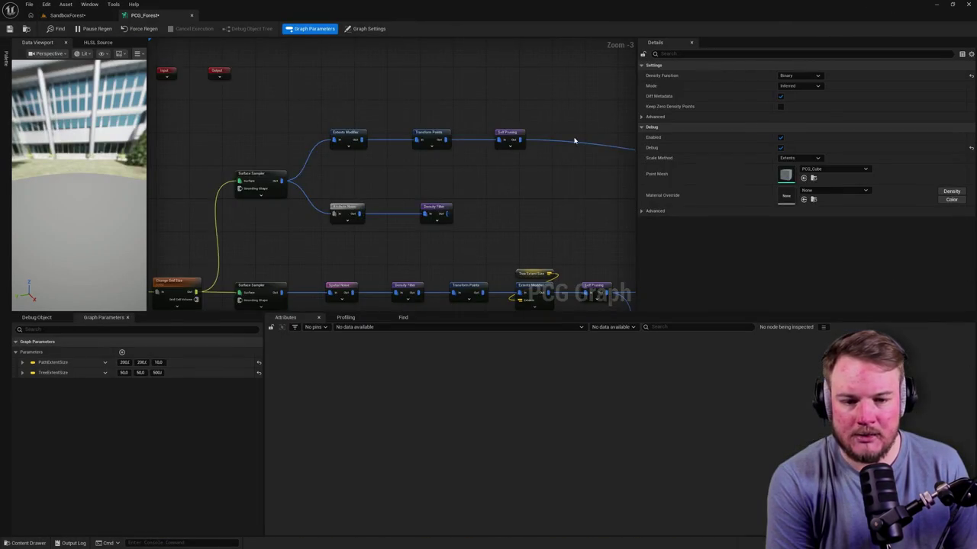
pyautogui.scroll(3, 442, 124)
pyautogui.moveTo(396, 102); pyautogui.dragTo(384, 98)
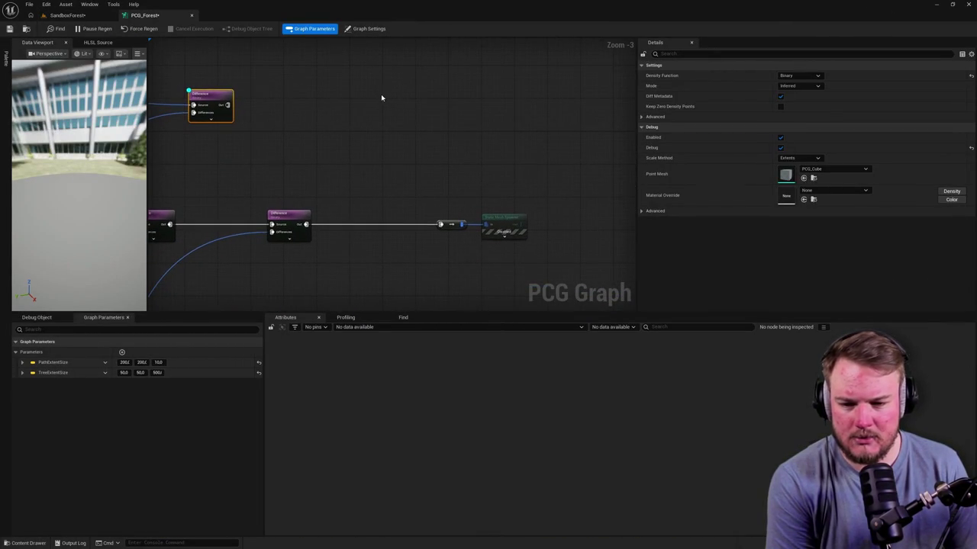
pyautogui.moveTo(217, 101)
pyautogui.mouseDown()
pyautogui.moveTo(309, 77)
pyautogui.moveTo(294, 76)
pyautogui.moveTo(396, 102)
pyautogui.mouseUp()
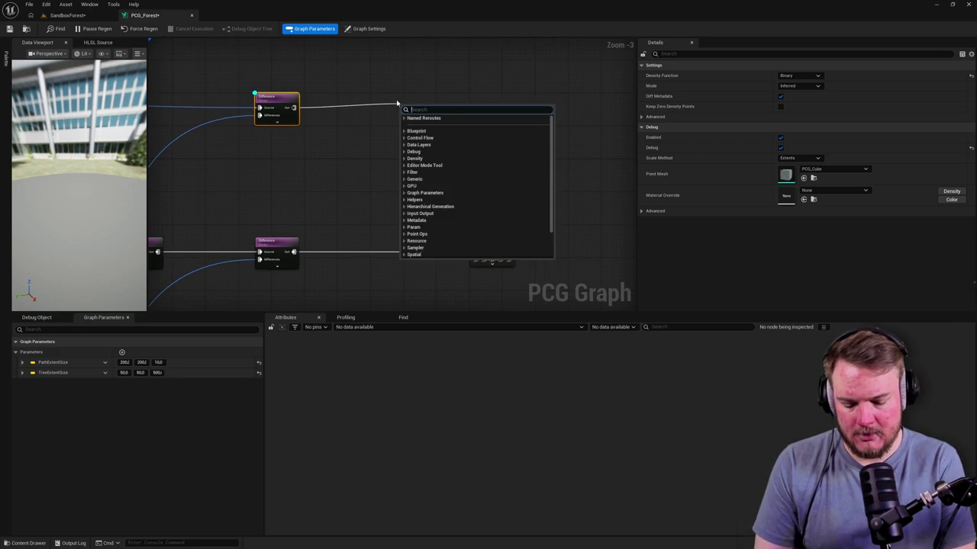
# Add a Spawn Actor node onto the wire after the upper Difference node
pyautogui.write('spawn')
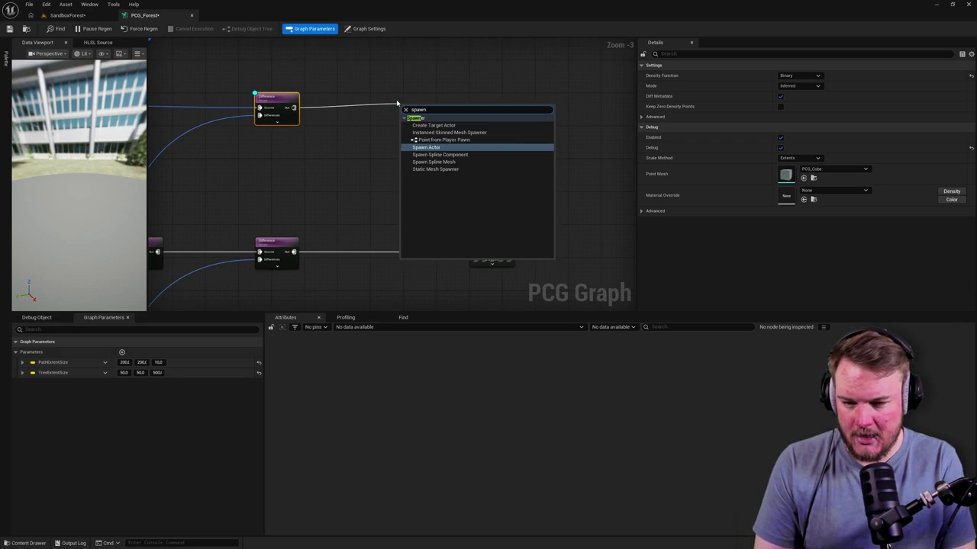
pyautogui.press('Return')
pyautogui.click(410, 97)
pyautogui.moveTo(416, 108)
pyautogui.mouseDown()
pyautogui.moveTo(411, 97)
pyautogui.moveTo(472, 107)
pyautogui.mouseUp()
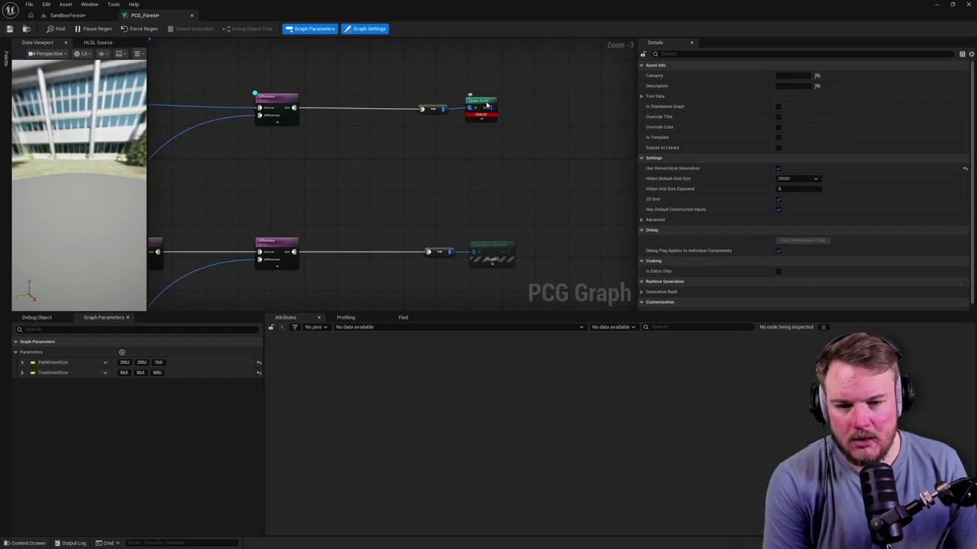
# Set the Spawn Actor's Template Actor Class to BP_LandscapePatch and save PCG_Forest
pyautogui.click(478, 102)
pyautogui.moveTo(482, 117)
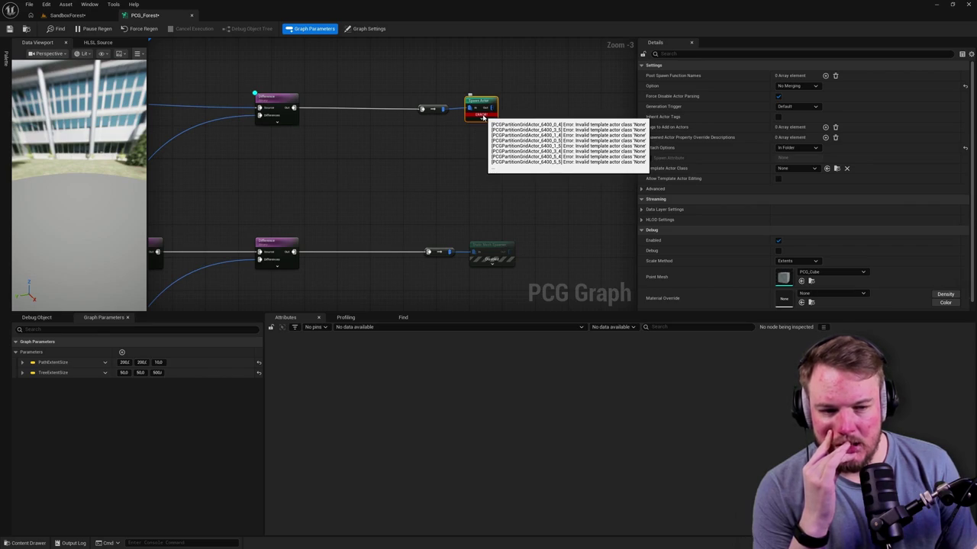
pyautogui.click(811, 169)
pyautogui.write('BP_La')
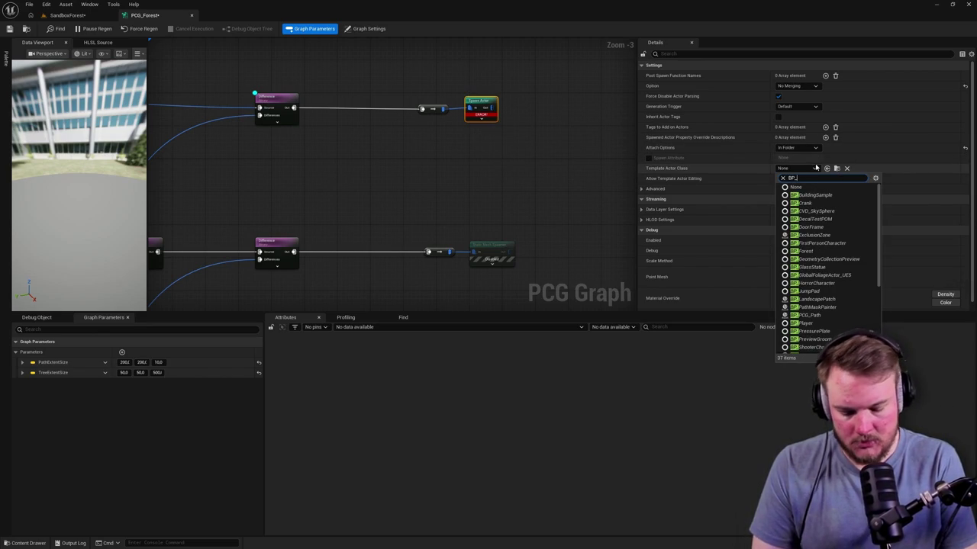
pyautogui.write('ndsca')
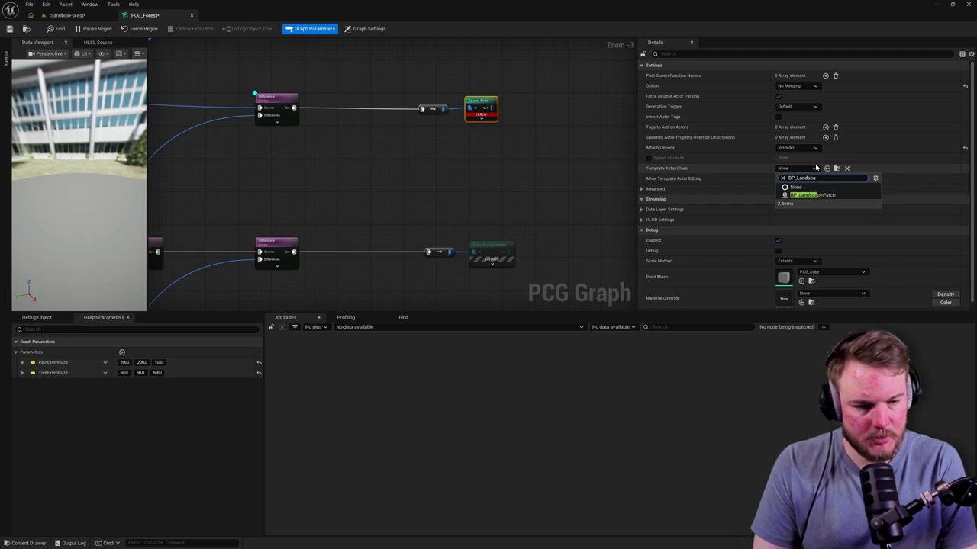
pyautogui.click(813, 195)
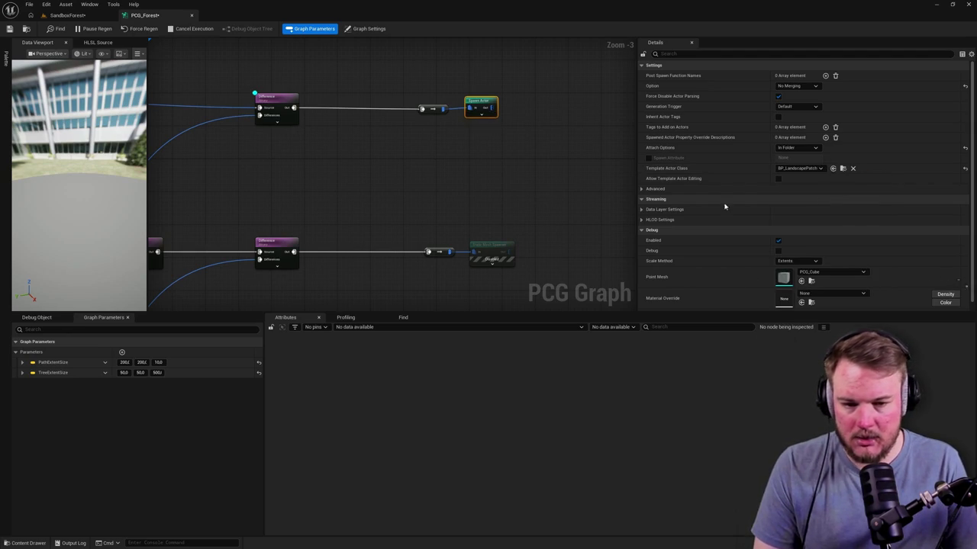
pyautogui.click(432, 178)
pyautogui.click(9, 28)
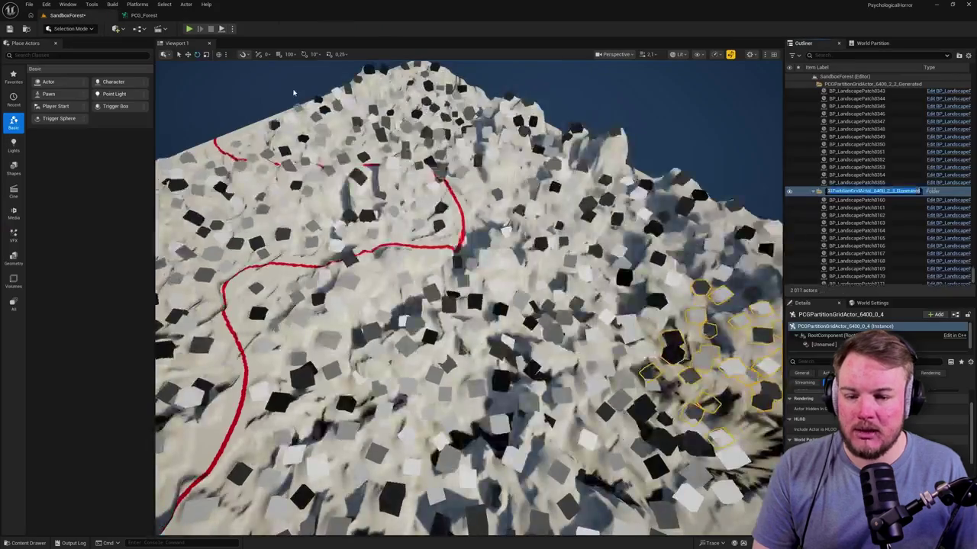
# Orbit the viewport to view the rugged hills raised by the BP_LandscapePatch actors
pyautogui.moveTo(293, 92); pyautogui.dragTo(336, 128)
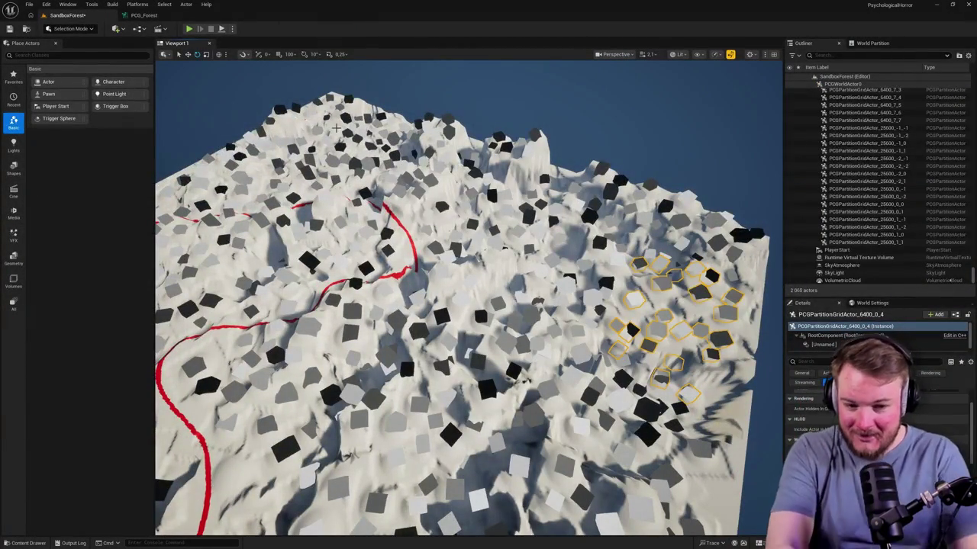
# Fly toward the mountain peak after checking the Difference node in PCG_Forest, then orbit to a low view
pyautogui.moveTo(452, 237)
pyautogui.mouseDown()
pyautogui.moveTo(461, 221)
pyautogui.moveTo(439, 230)
pyautogui.mouseUp()
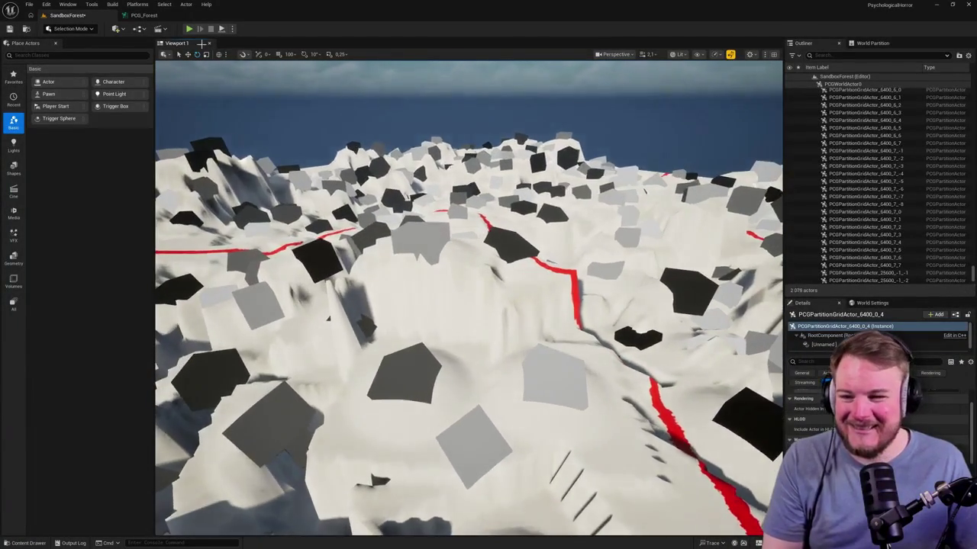
pyautogui.click(156, 15)
pyautogui.moveTo(266, 81); pyautogui.dragTo(328, 115)
pyautogui.click(309, 65)
pyautogui.click(67, 15)
pyautogui.moveTo(191, 77); pyautogui.dragTo(216, 52)
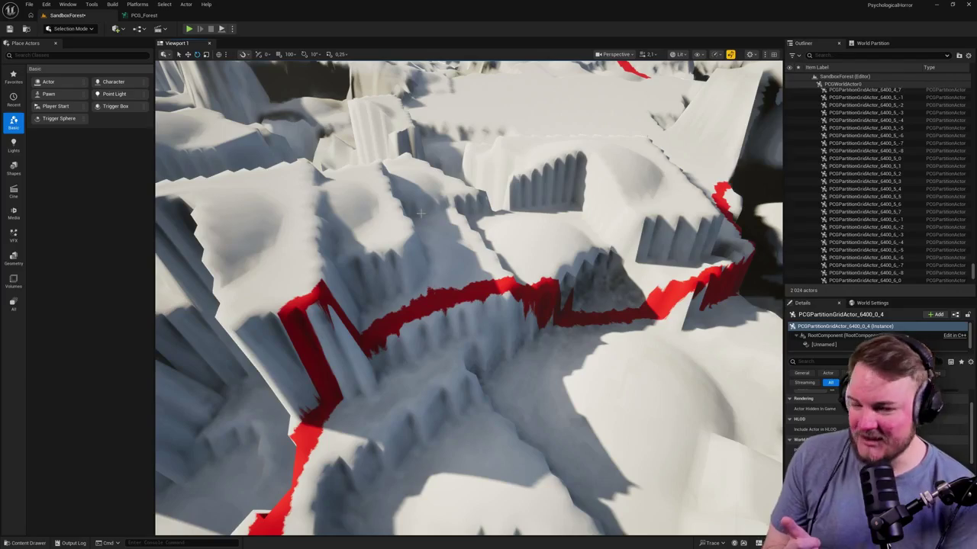
pyautogui.moveTo(534, 301); pyautogui.dragTo(534, 237)
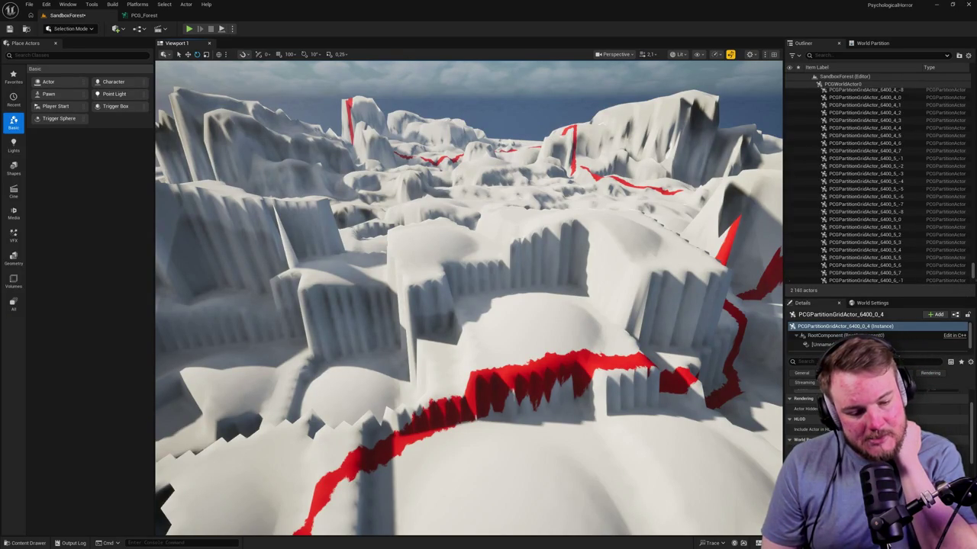
# Fly and turn over the regenerating terrain around the red path after a glance at the graph
pyautogui.click(141, 15)
pyautogui.click(68, 15)
pyautogui.moveTo(458, 305); pyautogui.dragTo(457, 274)
pyautogui.moveTo(565, 403)
pyautogui.mouseDown()
pyautogui.moveTo(485, 322)
pyautogui.moveTo(435, 416)
pyautogui.moveTo(434, 461)
pyautogui.moveTo(470, 311)
pyautogui.mouseUp()
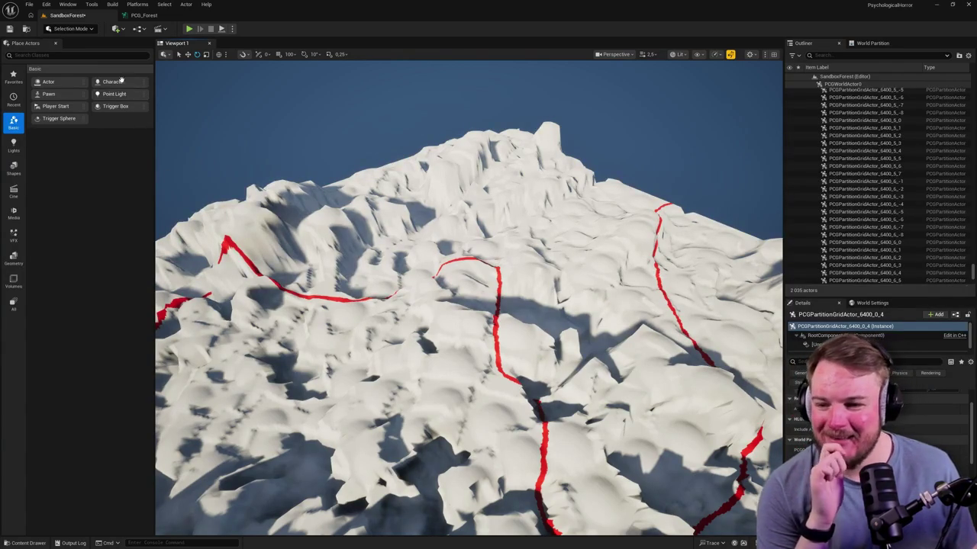
pyautogui.click(144, 16)
# Inspect the Self Pruning node's settings in the PCG_Forest graph
pyautogui.scroll(-3, 268, 183)
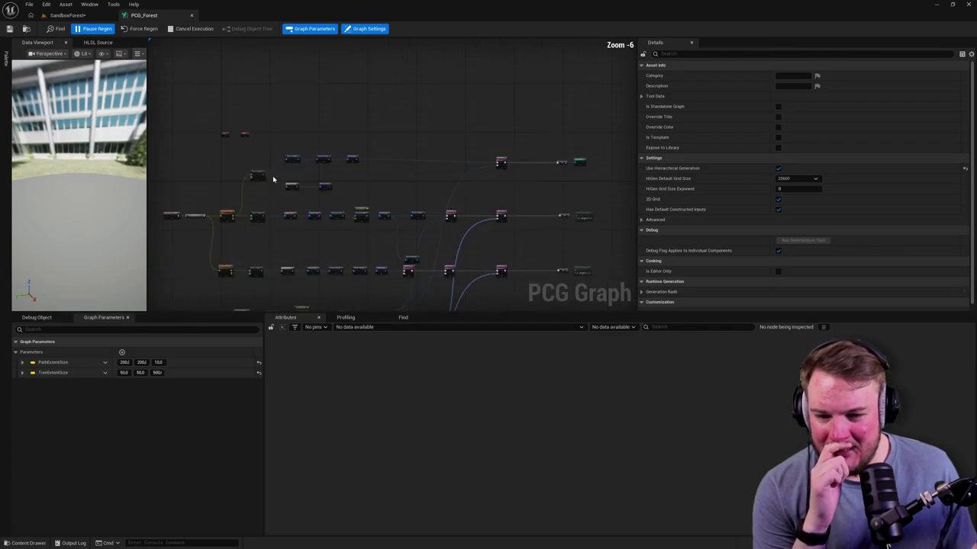
pyautogui.scroll(3, 300, 150)
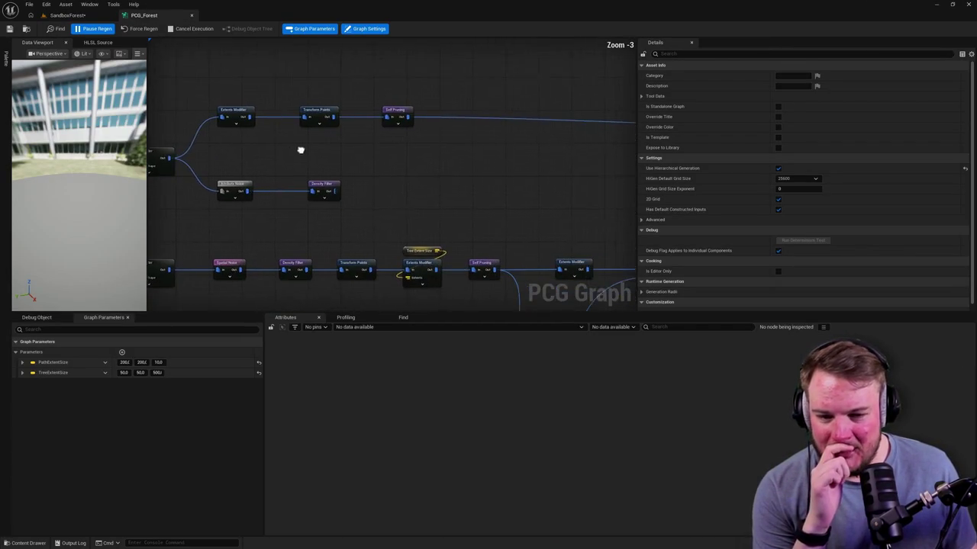
pyautogui.click(391, 111)
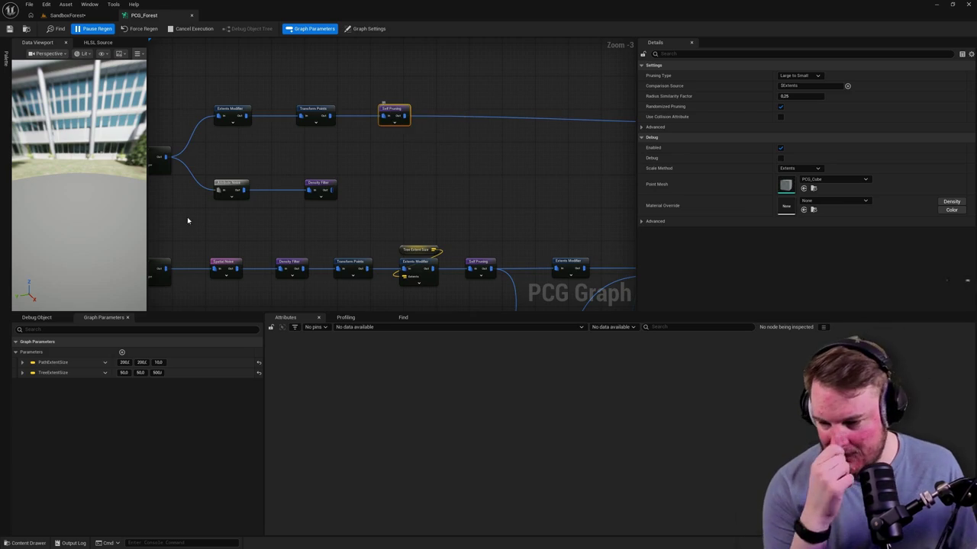
# Set PCGComponent_1 of the 25600_0_0 partition actor as the debug object, then show Graph Parameters
pyautogui.click(51, 318)
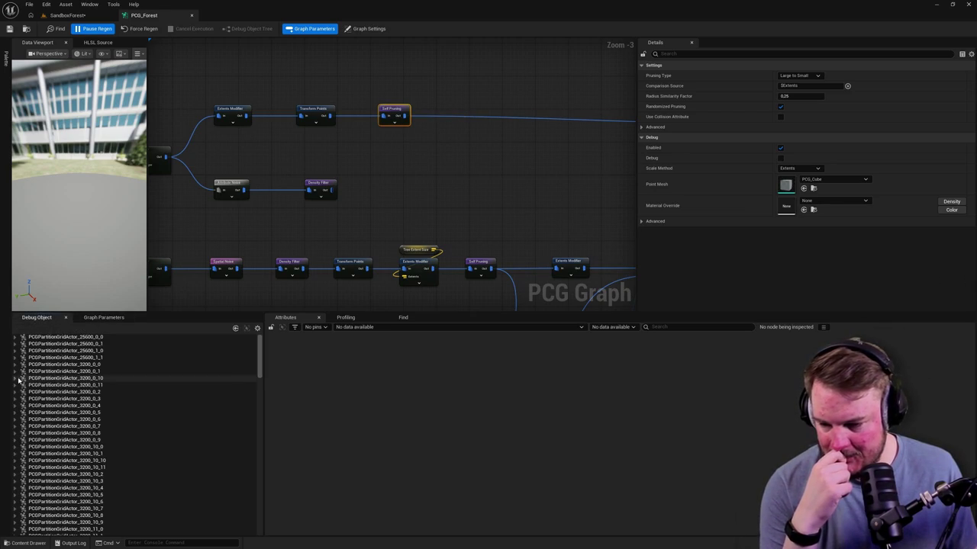
pyautogui.click(16, 351)
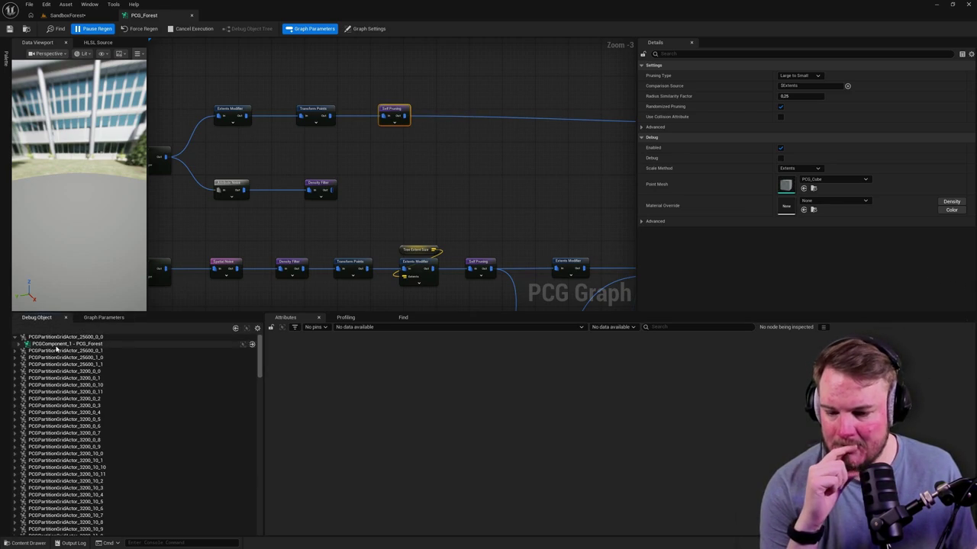
pyautogui.click(26, 344)
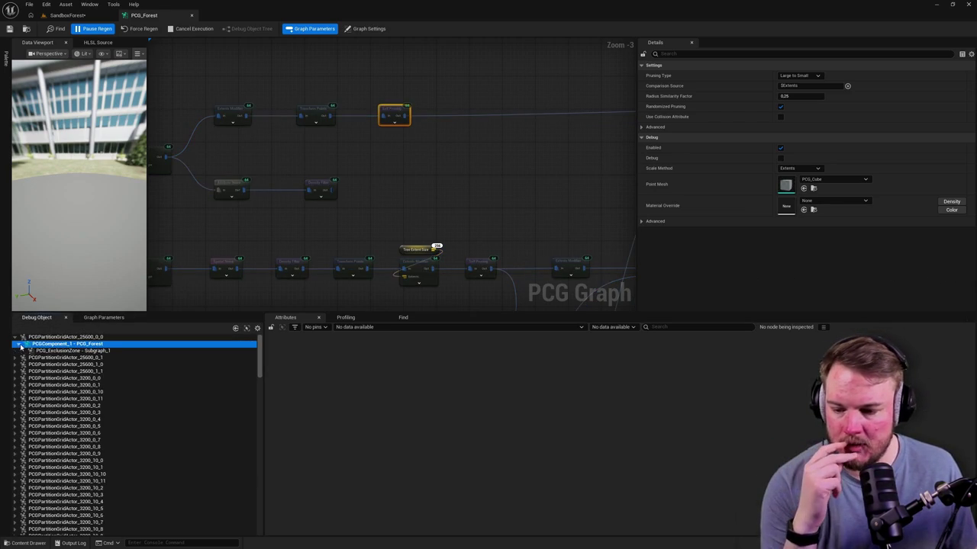
pyautogui.click(50, 351)
pyautogui.click(61, 345)
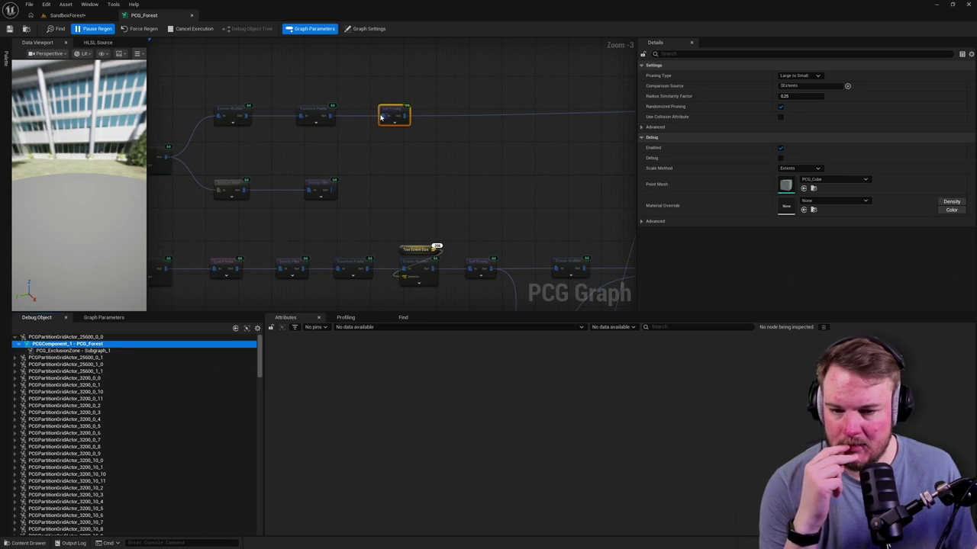
pyautogui.click(105, 317)
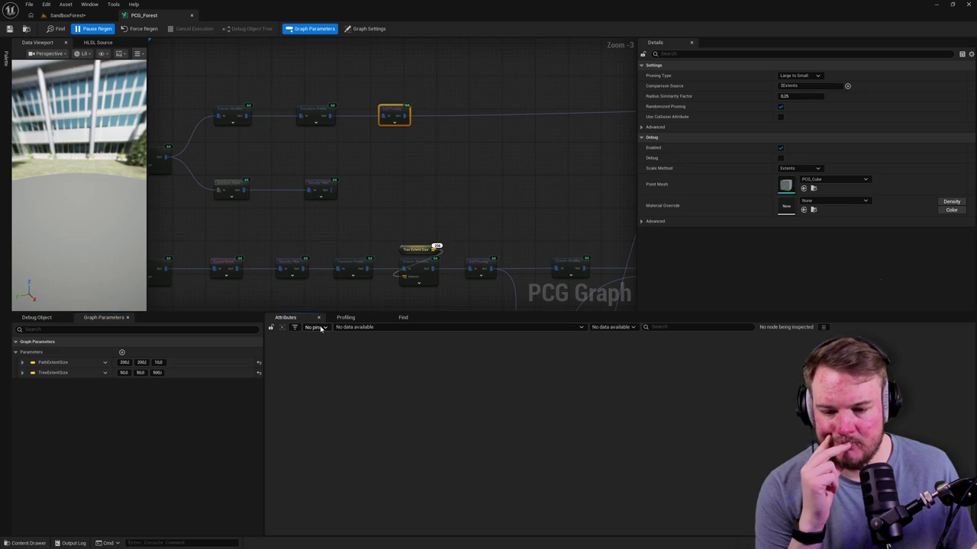
# Review the profiling timings, then toggle debug display on the Self Pruning node with D
pyautogui.click(345, 317)
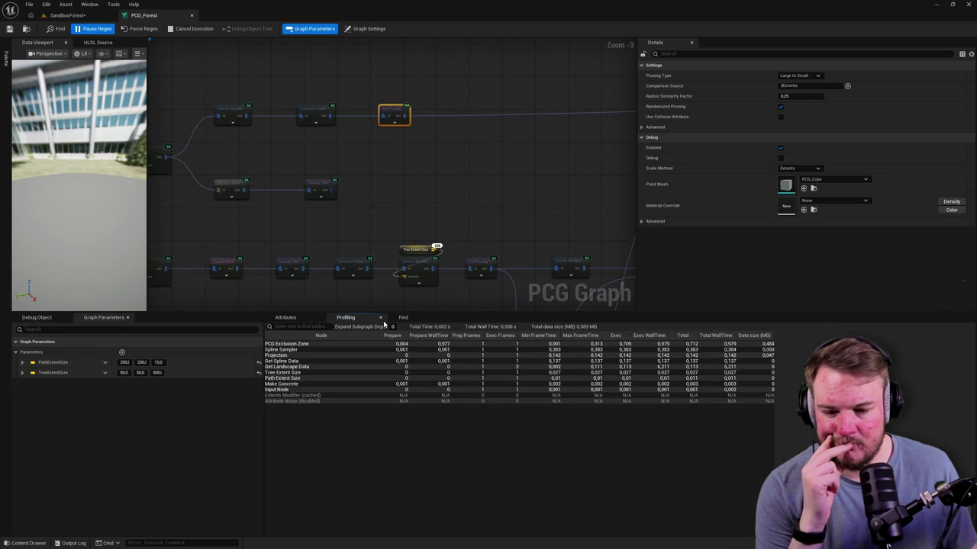
pyautogui.click(285, 318)
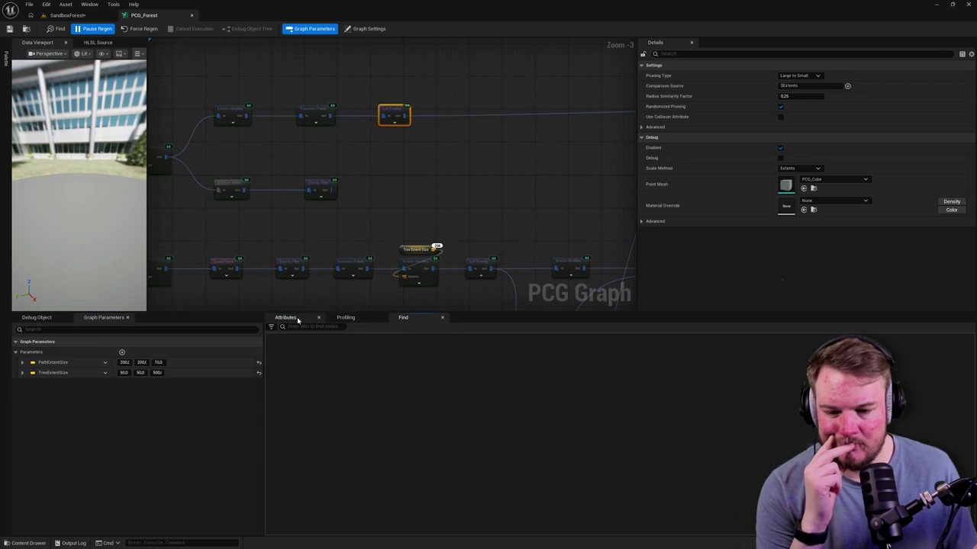
pyautogui.click(37, 318)
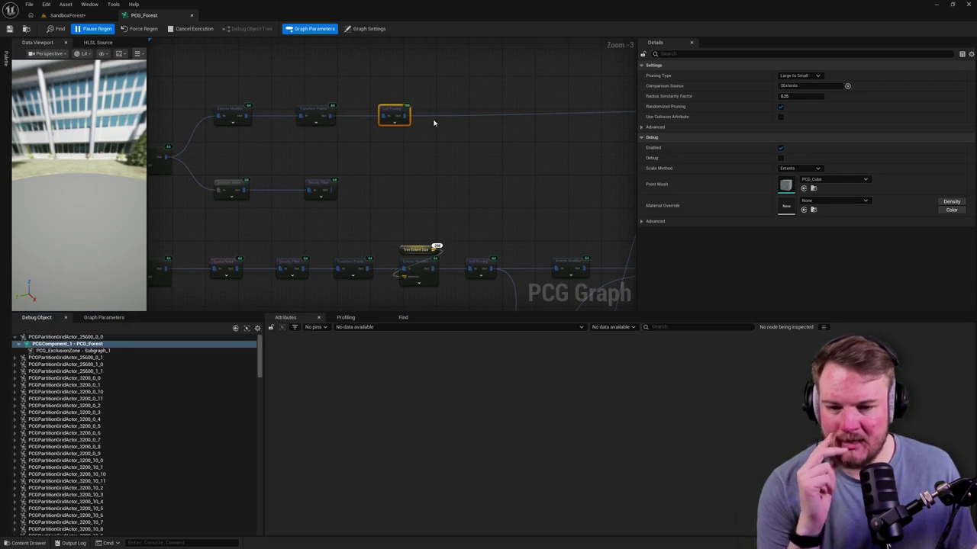
pyautogui.click(423, 123)
pyautogui.click(401, 115)
pyautogui.press('d')
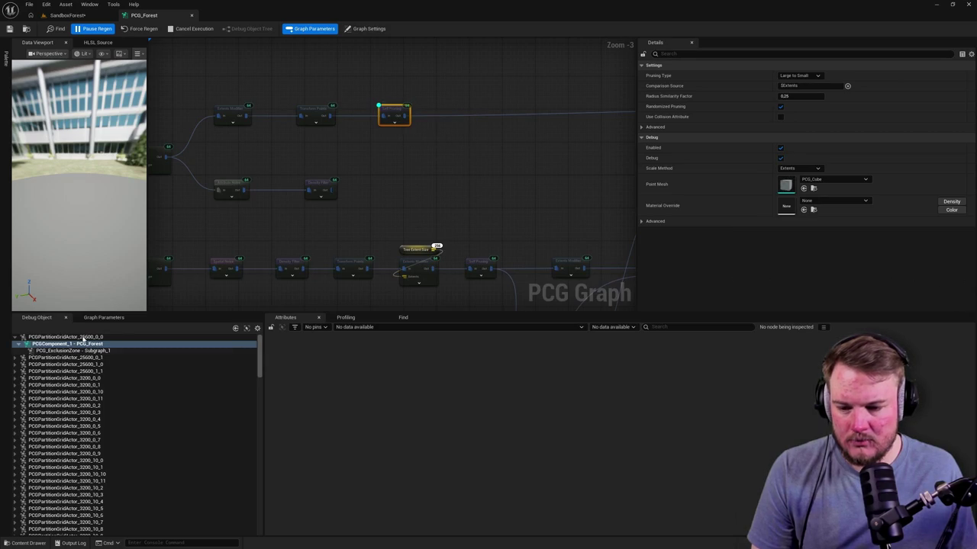
# Debug the PCGPartitionGridActor_25600_0_0 instance and cancel the running graph execution
pyautogui.click(83, 337)
pyautogui.click(76, 344)
pyautogui.click(32, 338)
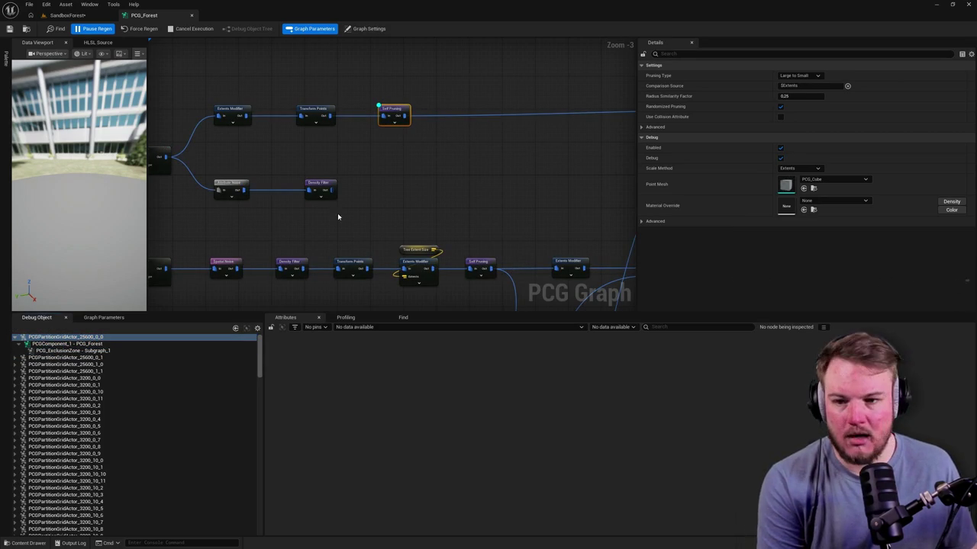
pyautogui.click(178, 29)
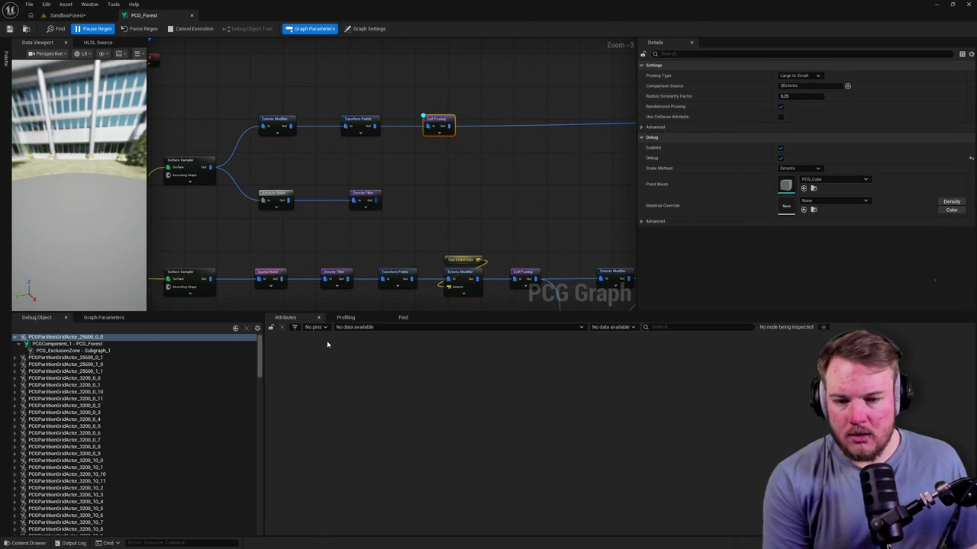
# Pan around the PCG_Forest graph, inspecting the Extents Modifier node and graph-wide settings
pyautogui.click(287, 122)
pyautogui.moveTo(322, 171)
pyautogui.mouseDown()
pyautogui.moveTo(453, 175)
pyautogui.moveTo(389, 174)
pyautogui.mouseUp()
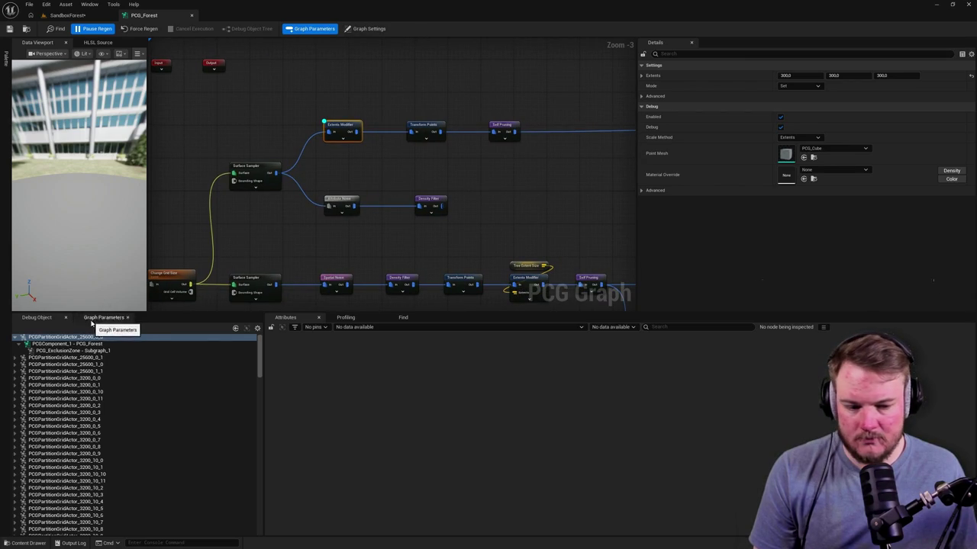
pyautogui.scroll(-5, 454, 183)
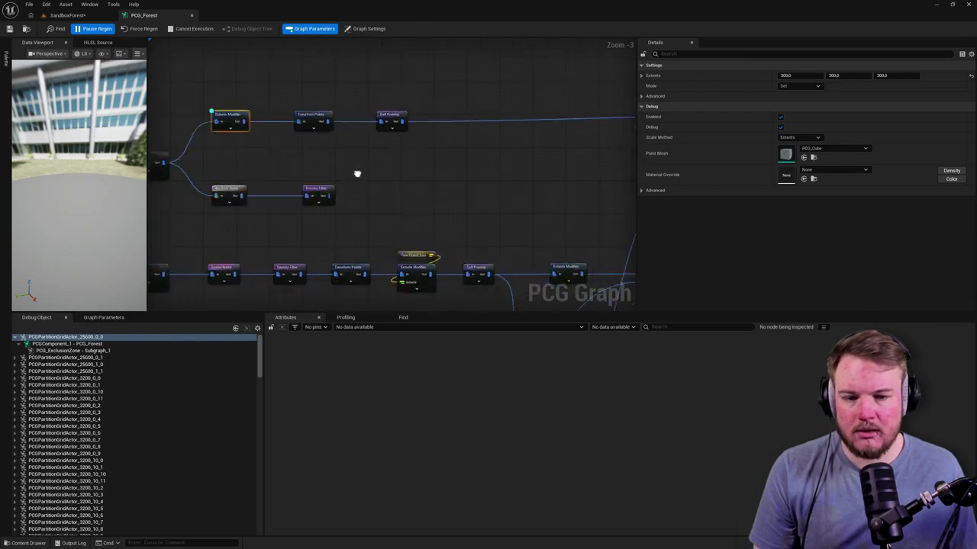
pyautogui.scroll(4, 302, 122)
pyautogui.click(319, 151)
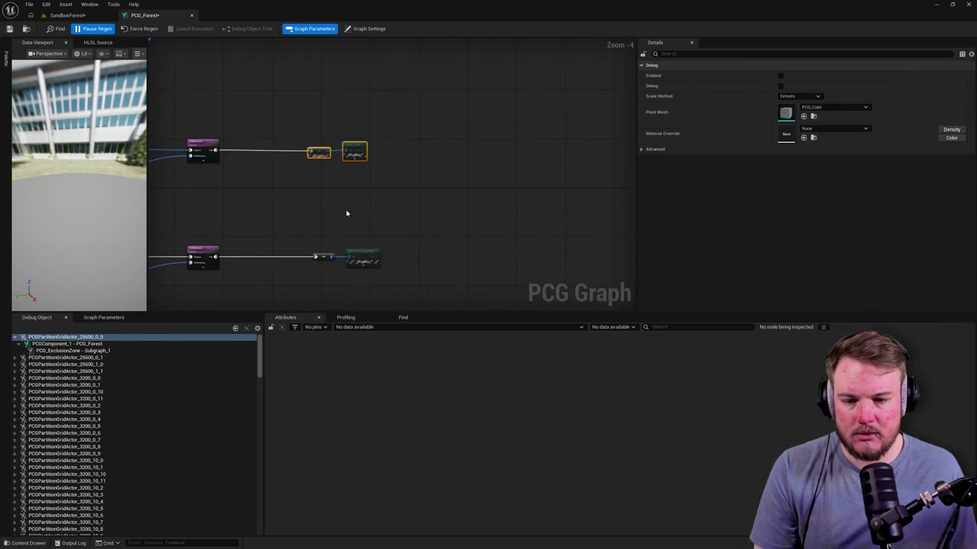
pyautogui.moveTo(320, 211); pyautogui.dragTo(473, 200)
pyautogui.click(460, 109)
pyautogui.click(470, 141)
pyautogui.moveTo(413, 204); pyautogui.dragTo(501, 210)
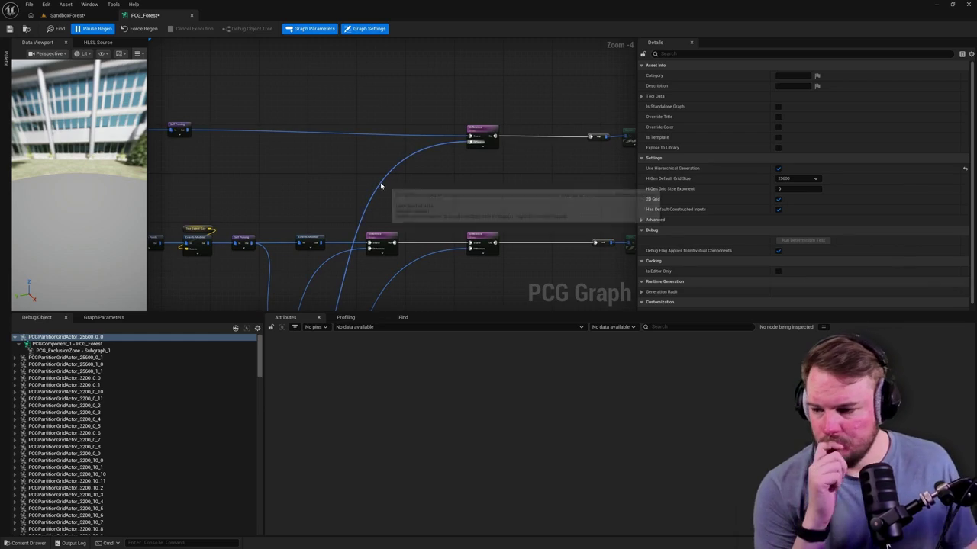
pyautogui.moveTo(328, 184); pyautogui.dragTo(381, 179)
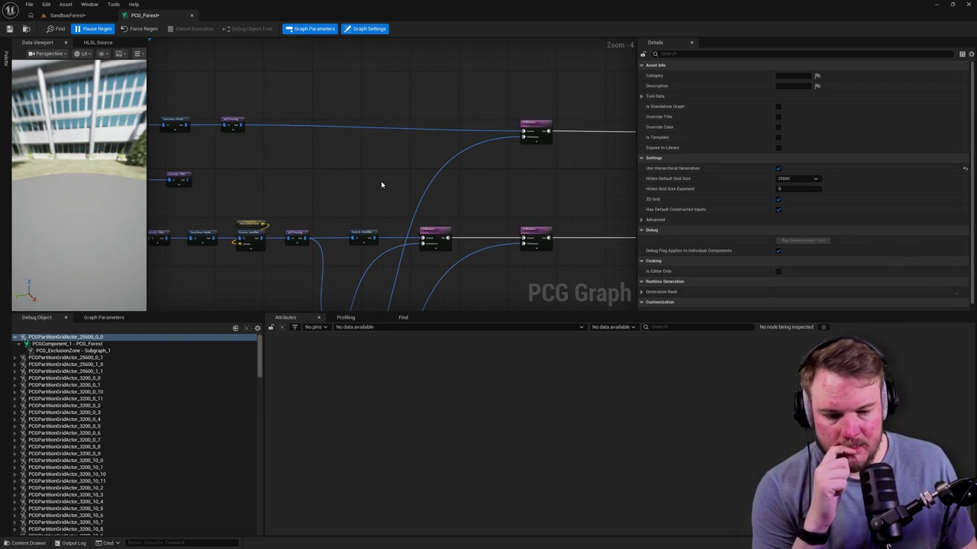
# Check the cube-covered landscape in the level, then reselect the Extents Modifier node
pyautogui.click(67, 15)
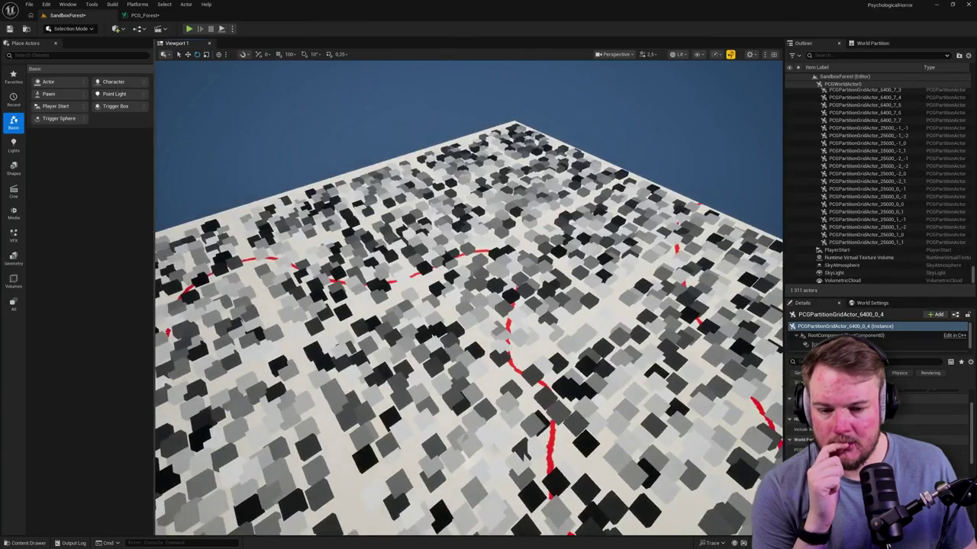
pyautogui.moveTo(465, 305); pyautogui.dragTo(428, 305)
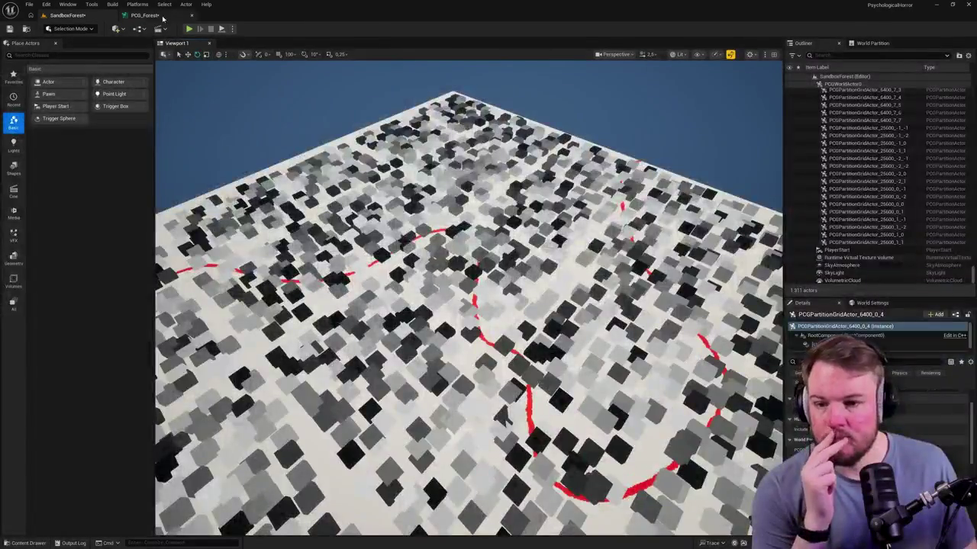
pyautogui.click(144, 16)
pyautogui.moveTo(362, 182); pyautogui.dragTo(356, 166)
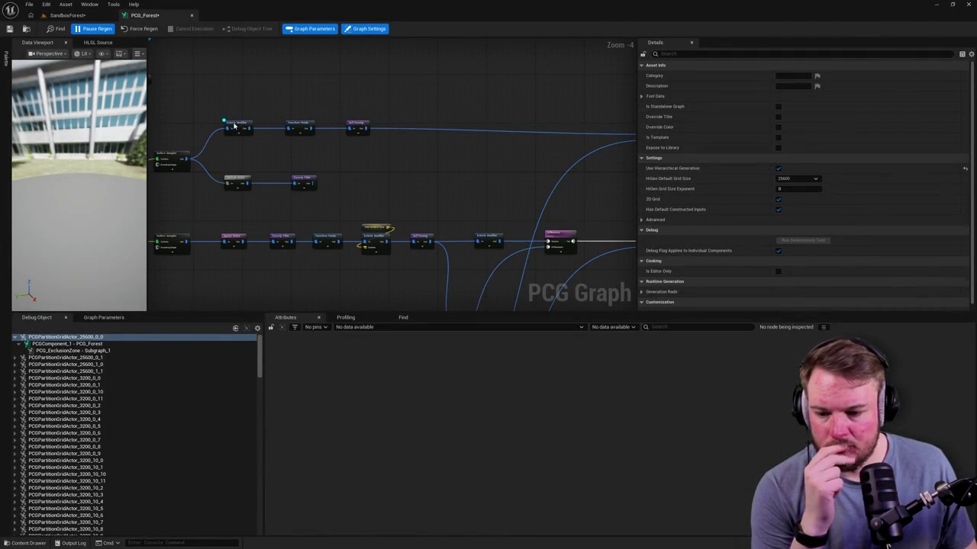
pyautogui.click(235, 126)
# Switch the debug object to PCGComponent_0 of the 25600_1_1 partition actor
pyautogui.click(67, 344)
pyautogui.click(71, 350)
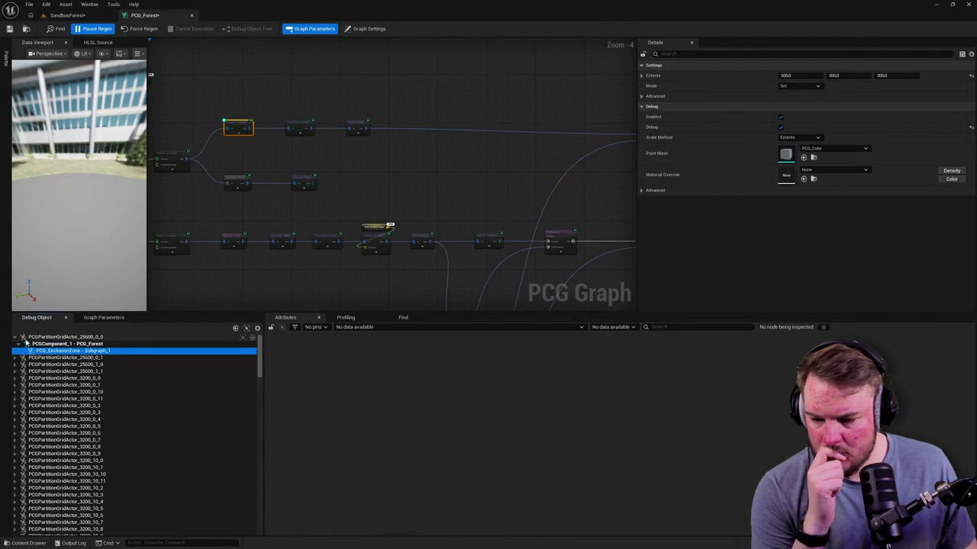
pyautogui.click(15, 337)
pyautogui.click(15, 358)
pyautogui.click(17, 365)
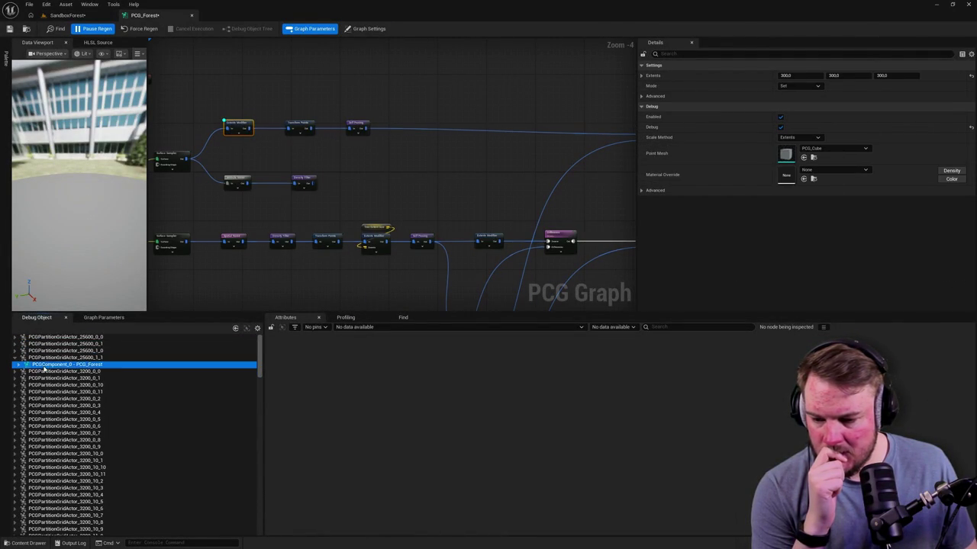
pyautogui.click(16, 364)
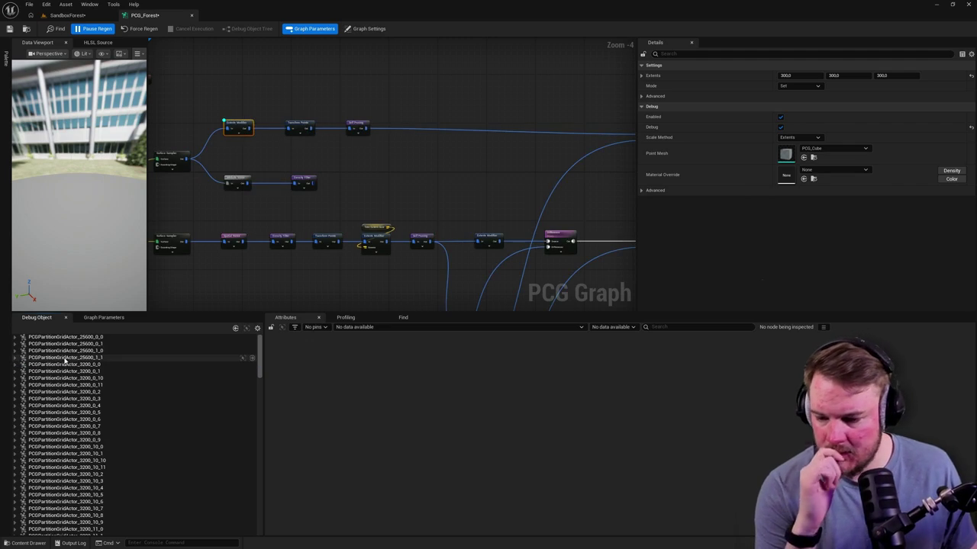
pyautogui.scroll(-20, 69, 357)
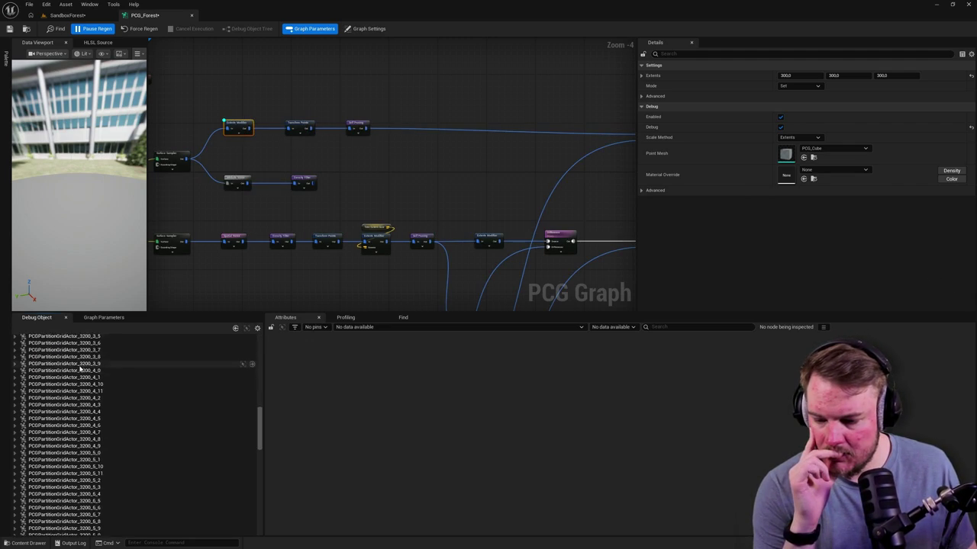
pyautogui.scroll(-15, 82, 367)
# Debug the PCG_ExclusionZone subgraph instance of the 6400_3_3 partition actor
pyautogui.click(14, 448)
pyautogui.click(38, 461)
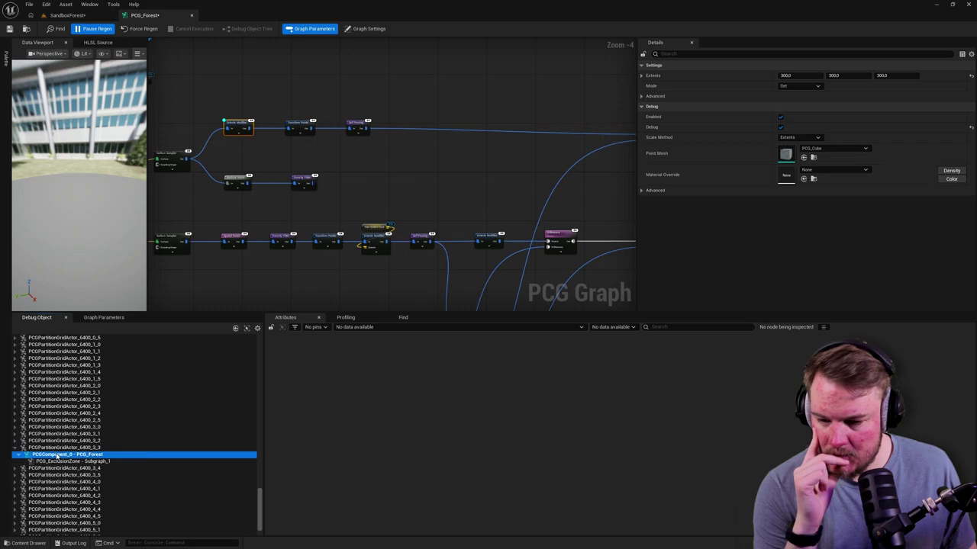
pyautogui.click(370, 330)
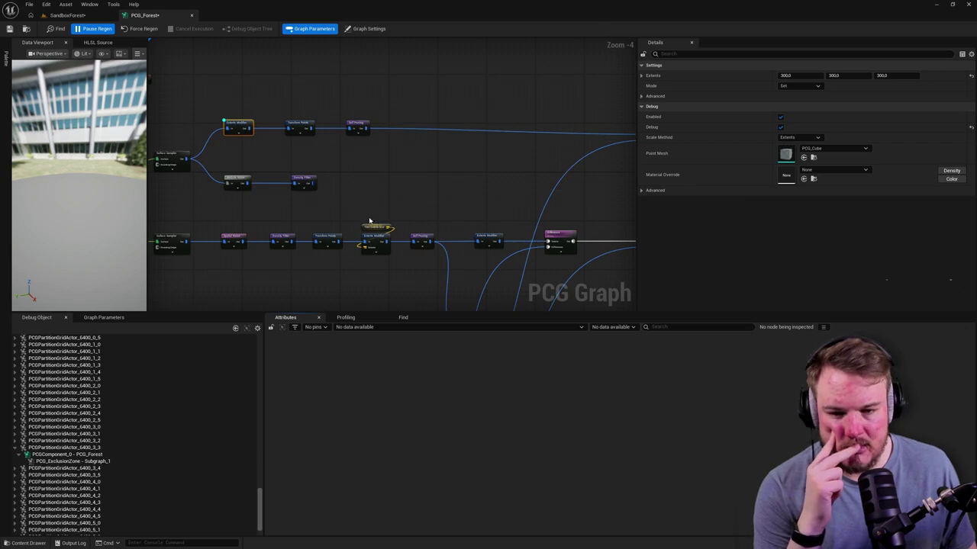
pyautogui.click(73, 16)
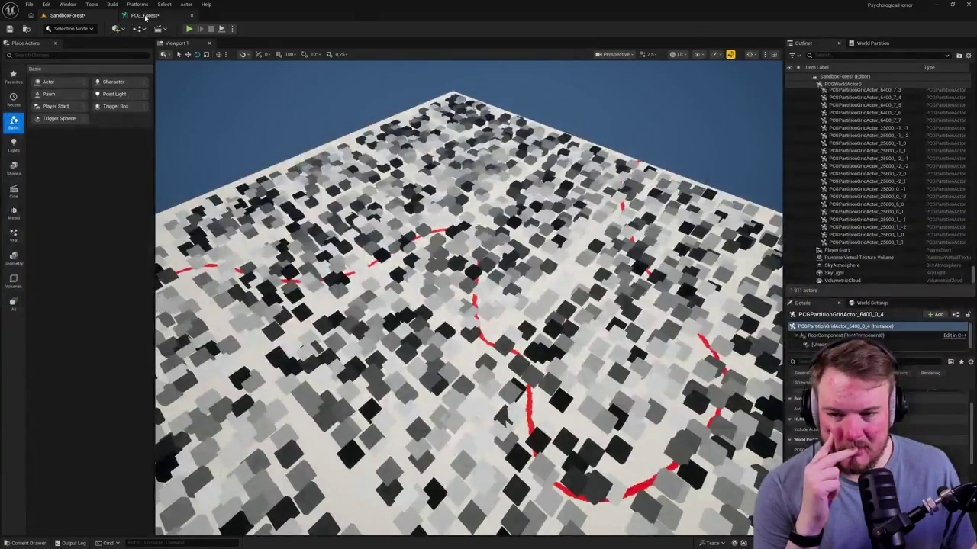
pyautogui.click(143, 16)
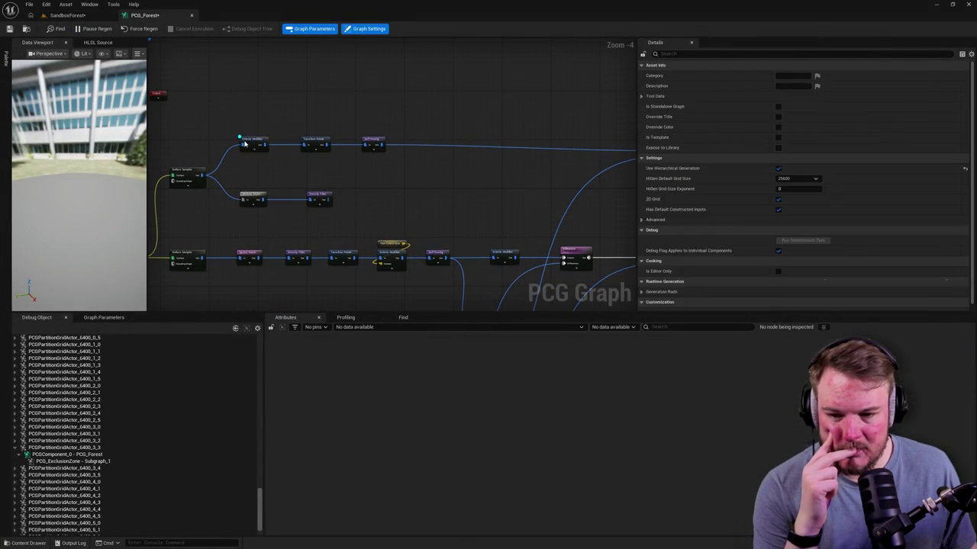
pyautogui.click(76, 461)
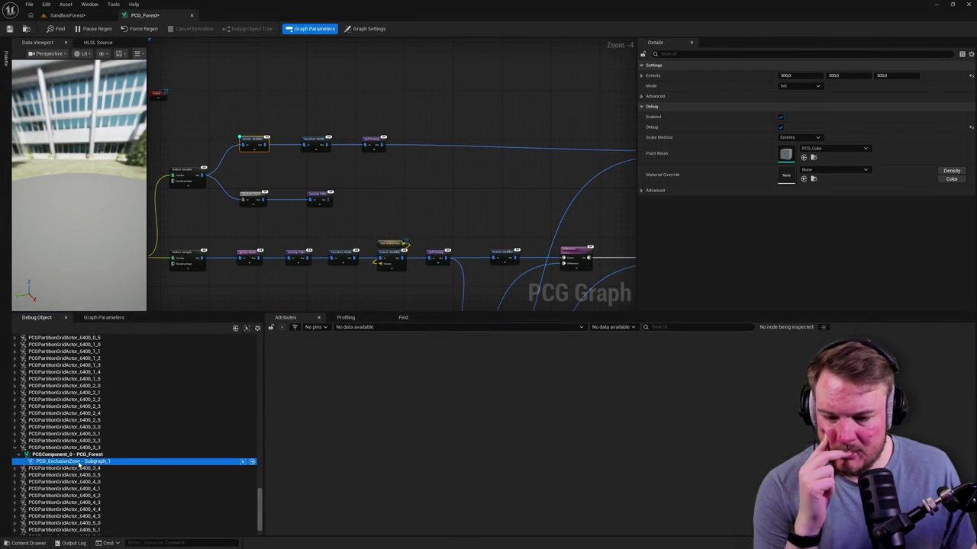
pyautogui.click(81, 454)
pyautogui.click(82, 461)
# Bring the Surface Sampler node into view and glance at the SandboxForest level
pyautogui.scroll(4, 256, 189)
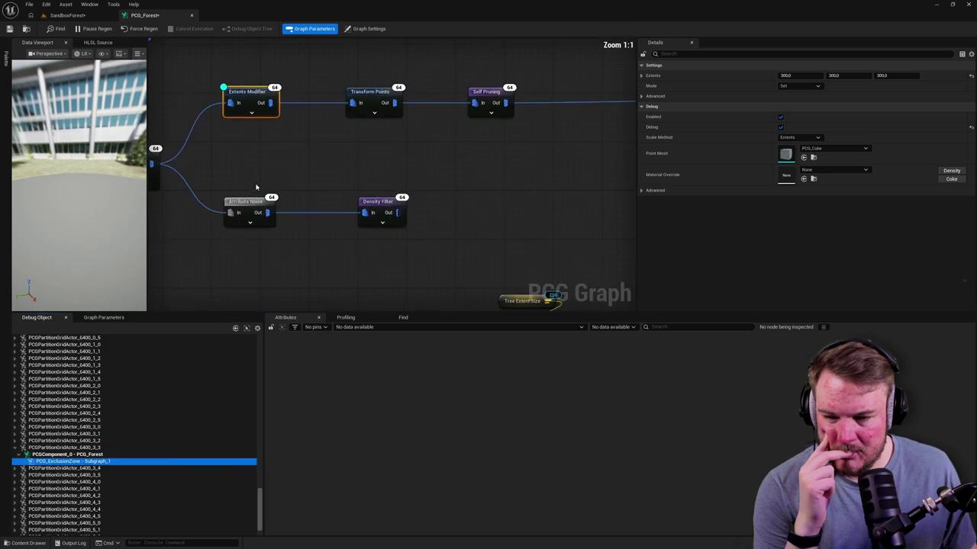
pyautogui.moveTo(260, 159); pyautogui.dragTo(326, 177)
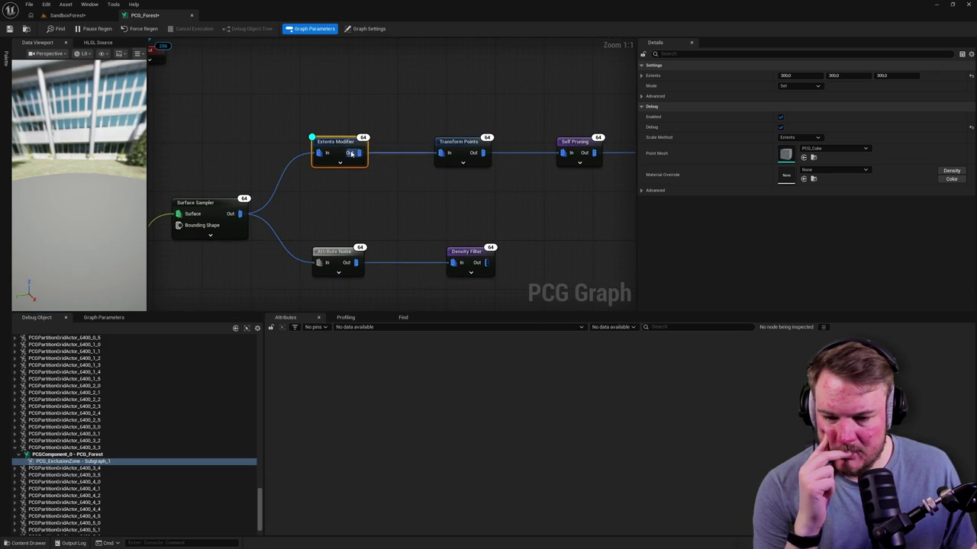
pyautogui.click(99, 15)
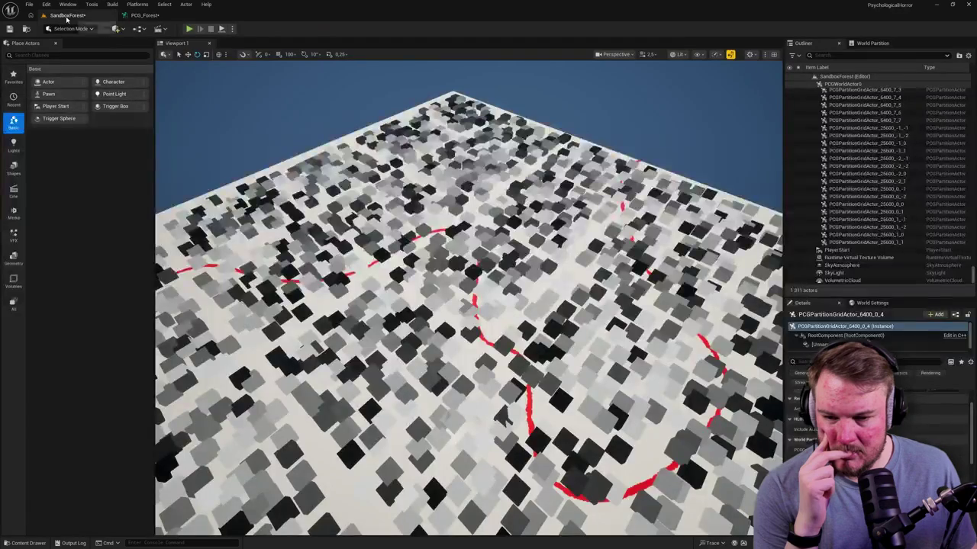
pyautogui.scroll(3, 428, 182)
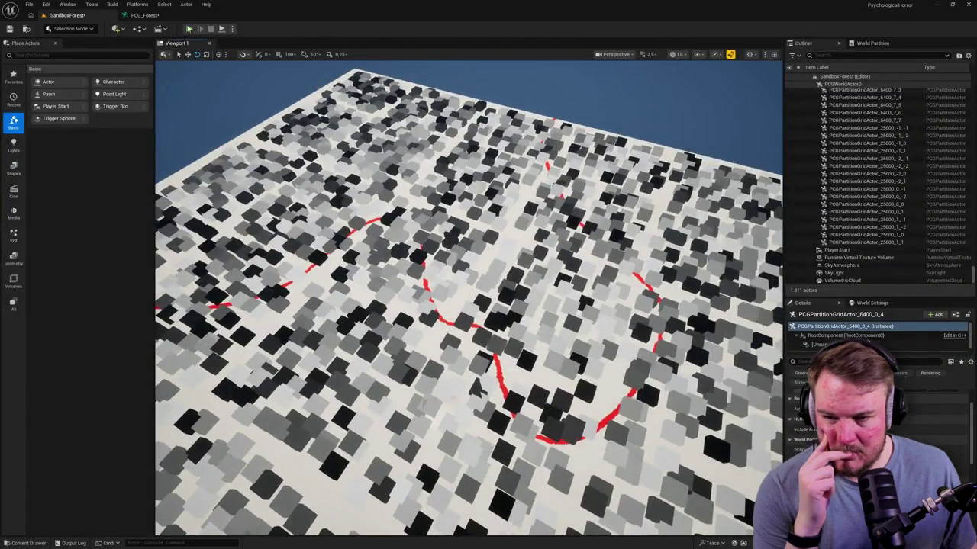
pyautogui.click(145, 15)
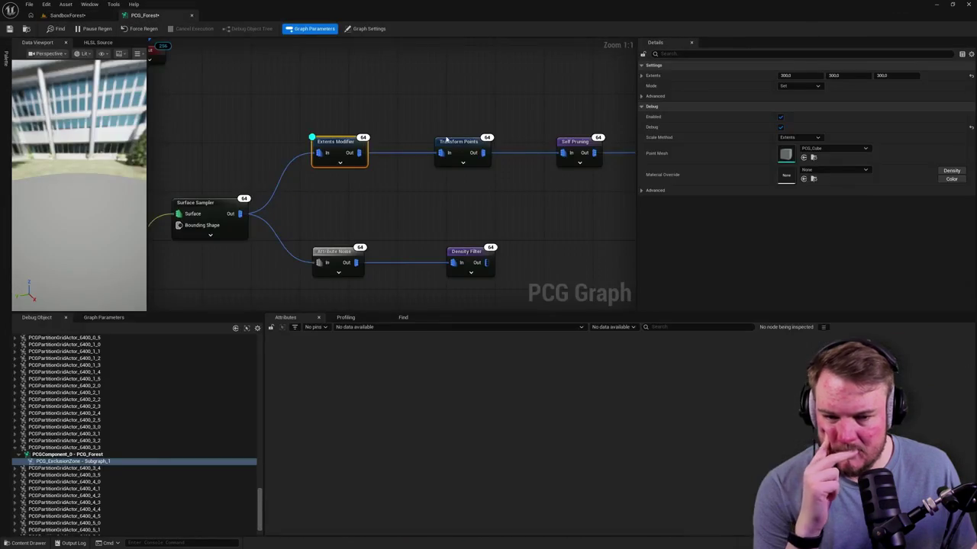
# Select the Self Pruning node, then orbit the level around the cube-free red path
pyautogui.moveTo(366, 195)
pyautogui.mouseDown()
pyautogui.moveTo(450, 130)
pyautogui.moveTo(548, 123)
pyautogui.mouseUp()
pyautogui.click(538, 162)
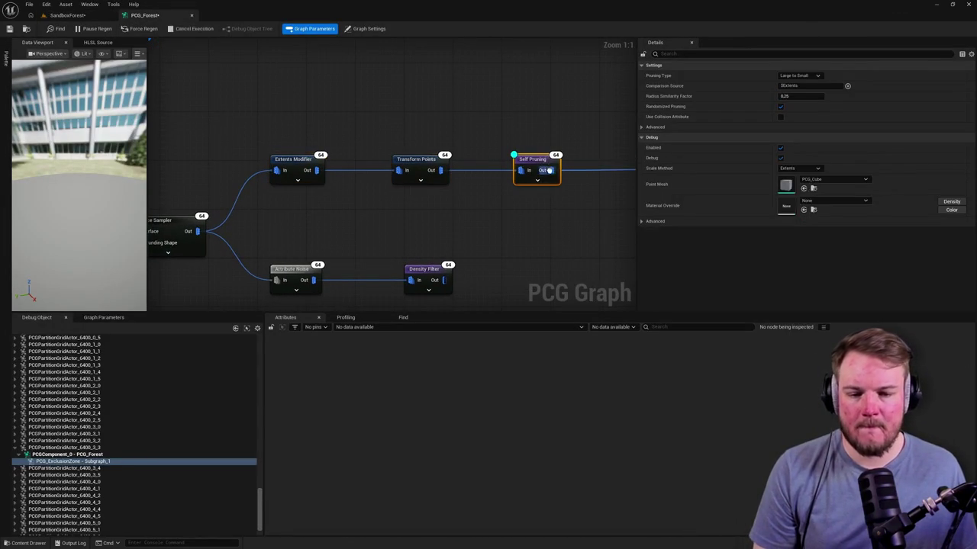
pyautogui.click(544, 233)
pyautogui.click(537, 163)
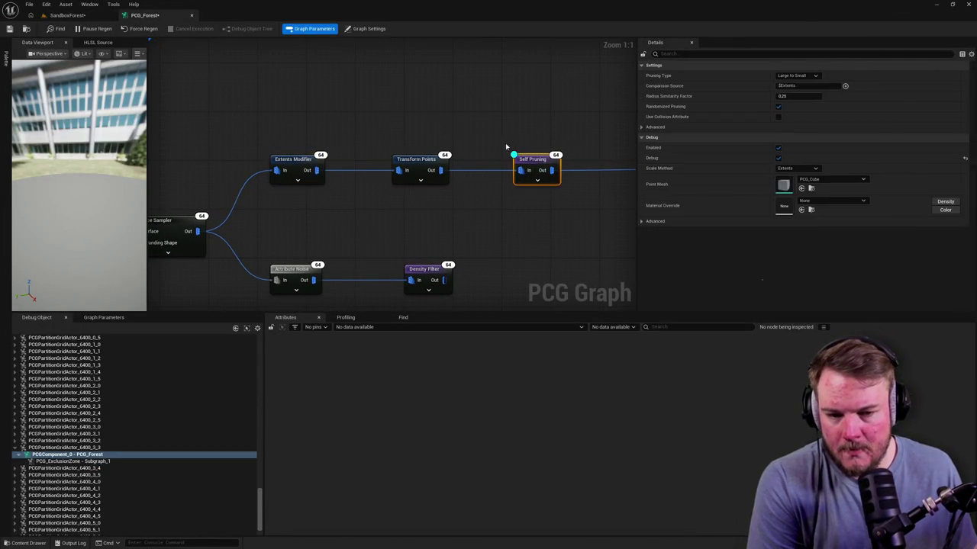
pyautogui.click(67, 15)
pyautogui.scroll(3, 412, 236)
pyautogui.moveTo(417, 255)
pyautogui.mouseDown()
pyautogui.moveTo(417, 279)
pyautogui.moveTo(347, 279)
pyautogui.moveTo(387, 244)
pyautogui.mouseUp()
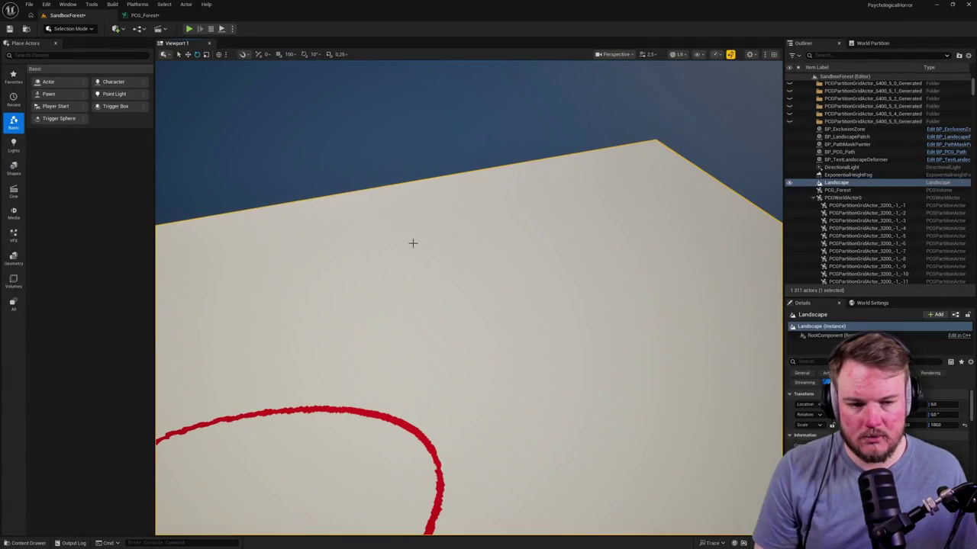
# Select the PCG_Forest volume in the Outliner and frame it in the viewport with F
pyautogui.scroll(10, 877, 196)
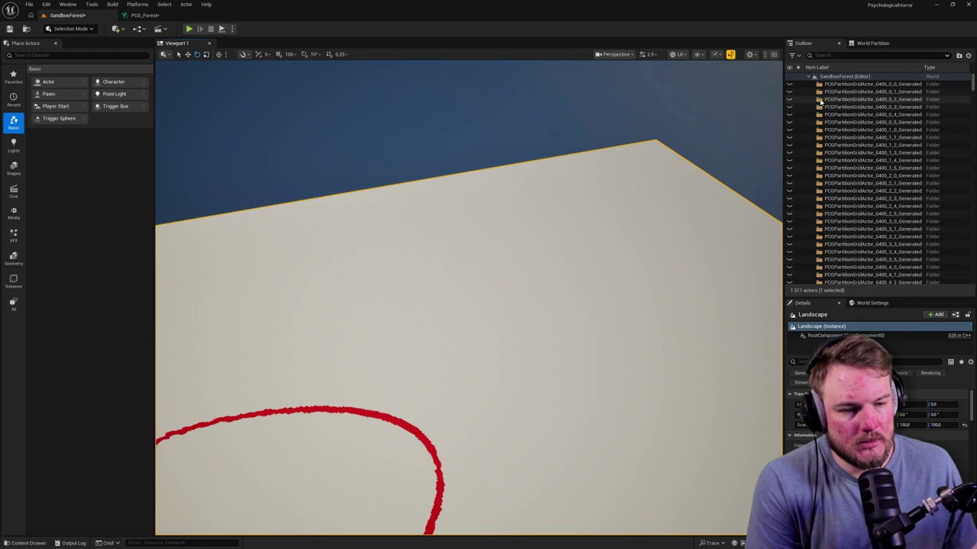
pyautogui.click(820, 100)
pyautogui.scroll(-5, 847, 190)
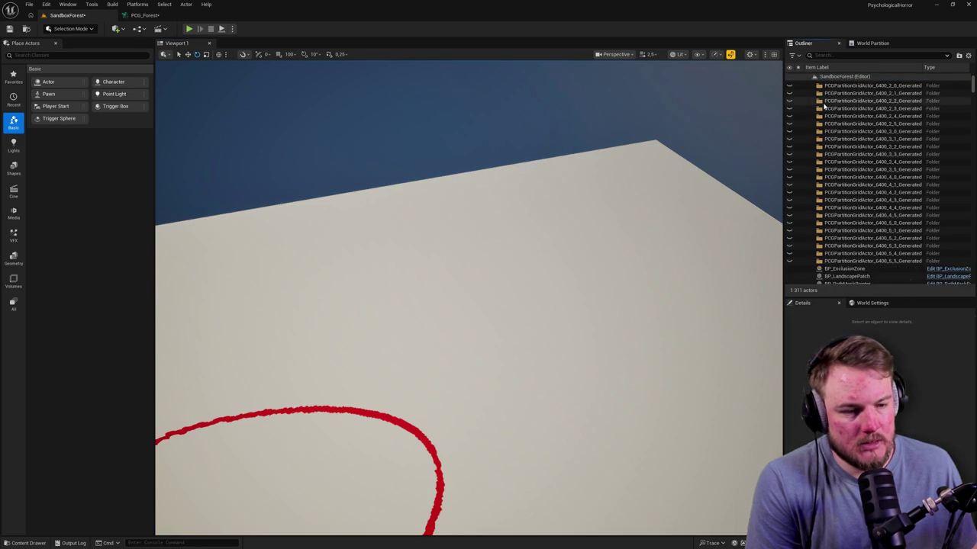
pyautogui.scroll(1, 853, 216)
pyautogui.scroll(6, 852, 218)
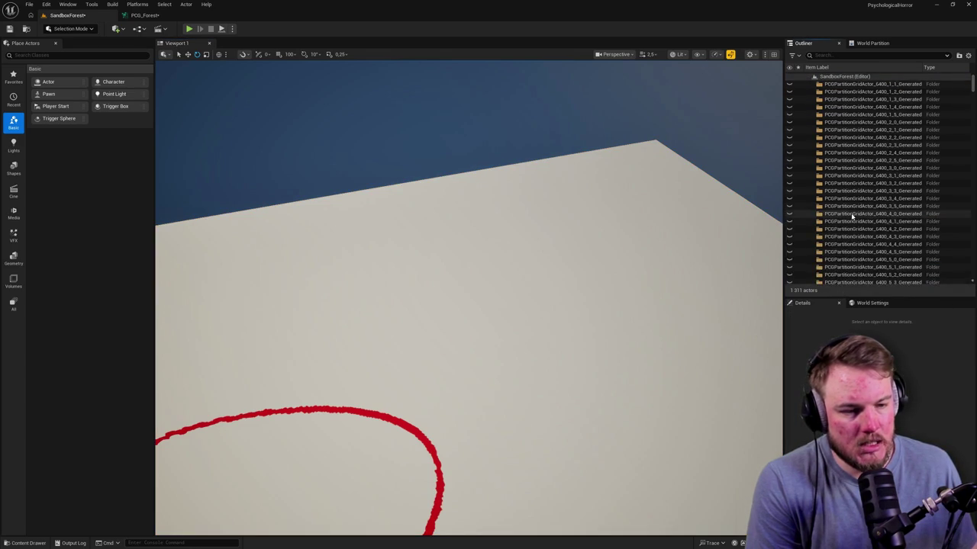
pyautogui.scroll(-6, 851, 222)
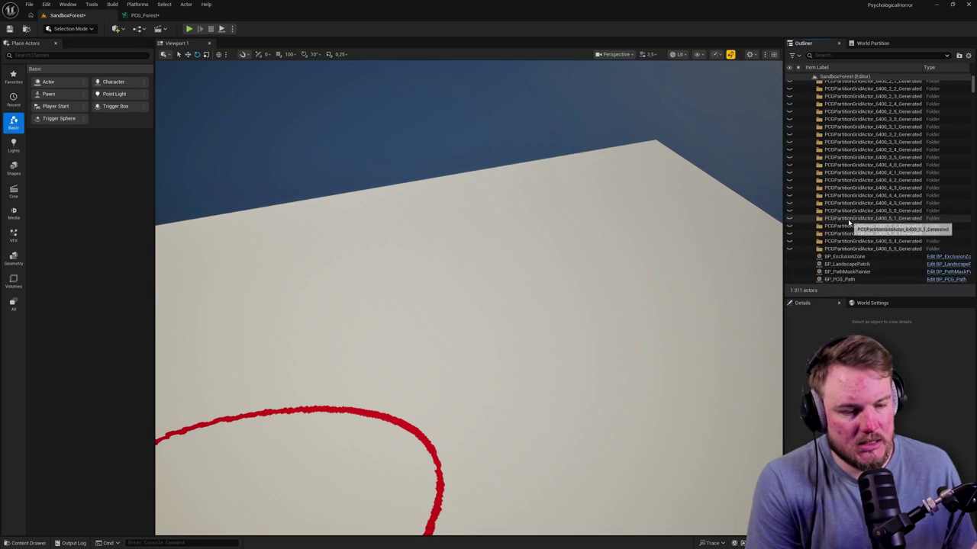
pyautogui.scroll(-3, 846, 222)
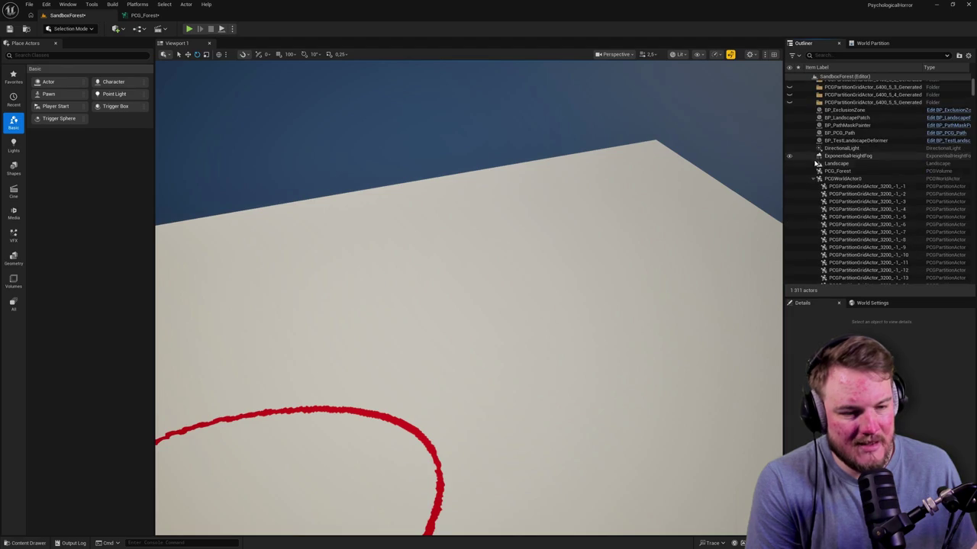
pyautogui.click(813, 179)
pyautogui.click(840, 235)
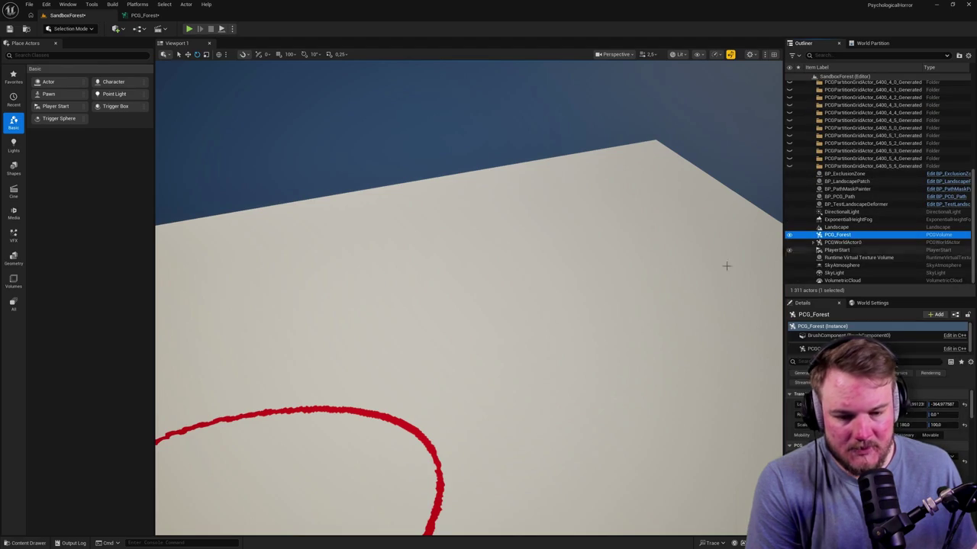
pyautogui.press('f')
# Dismiss the stray menu, clear the graph's node selection, and fly down over the red path
pyautogui.click(137, 4)
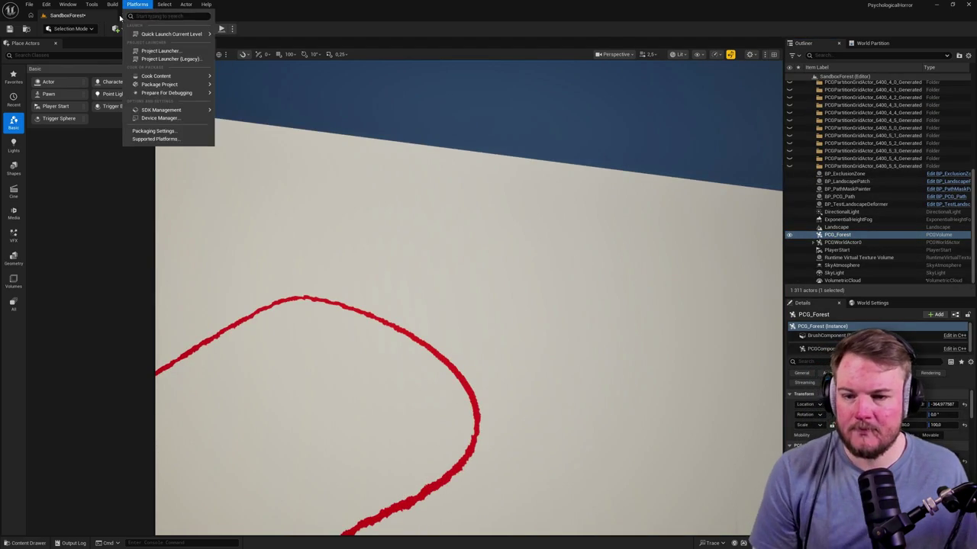
pyautogui.press('Escape')
pyautogui.click(145, 16)
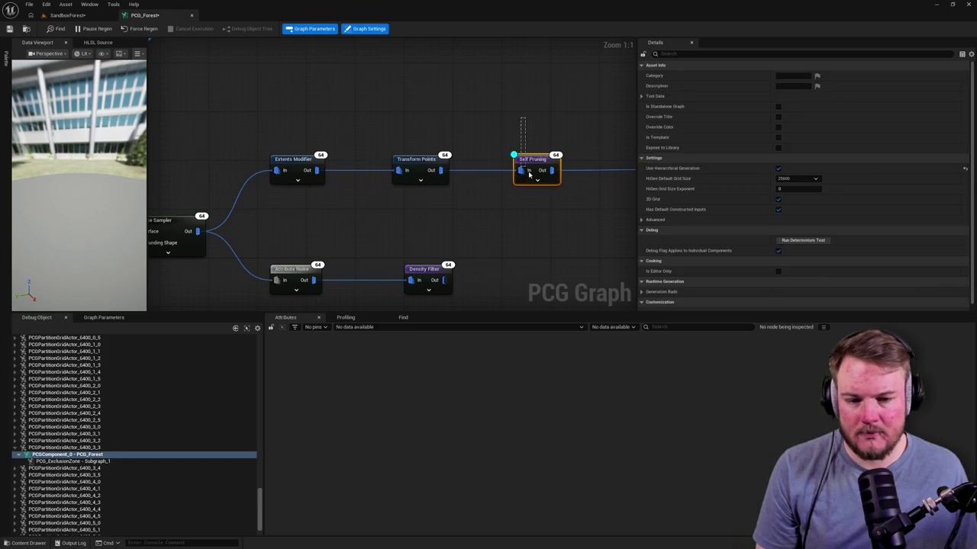
pyautogui.click(449, 120)
pyautogui.click(67, 15)
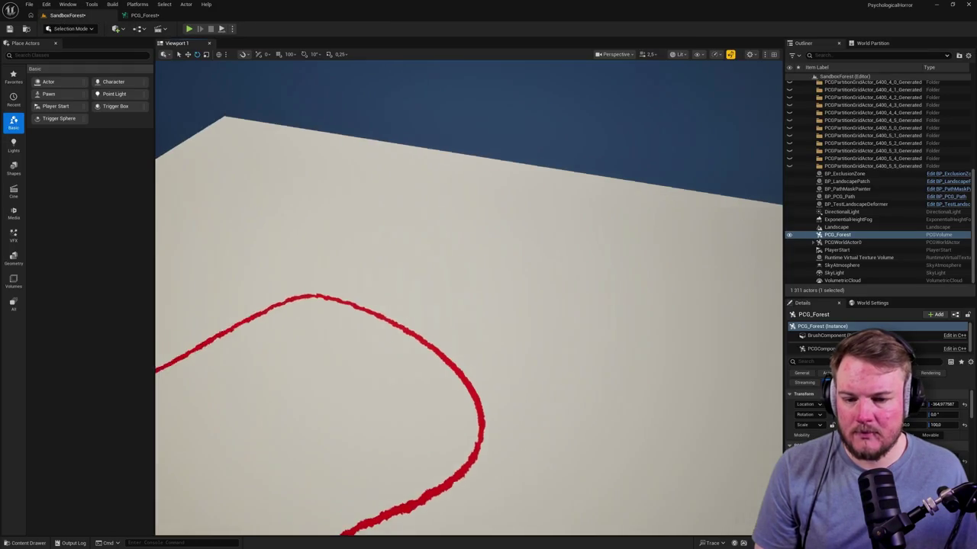
pyautogui.click(144, 15)
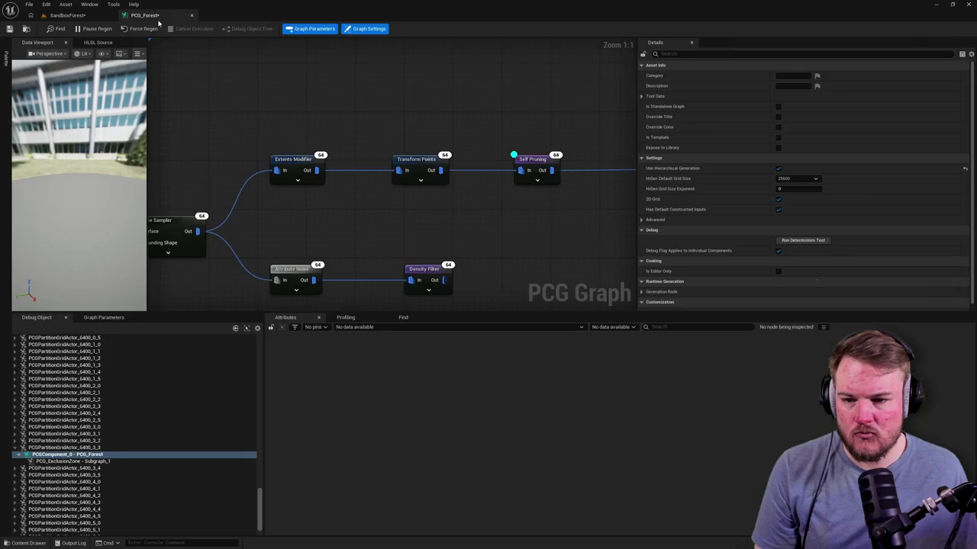
pyautogui.click(67, 15)
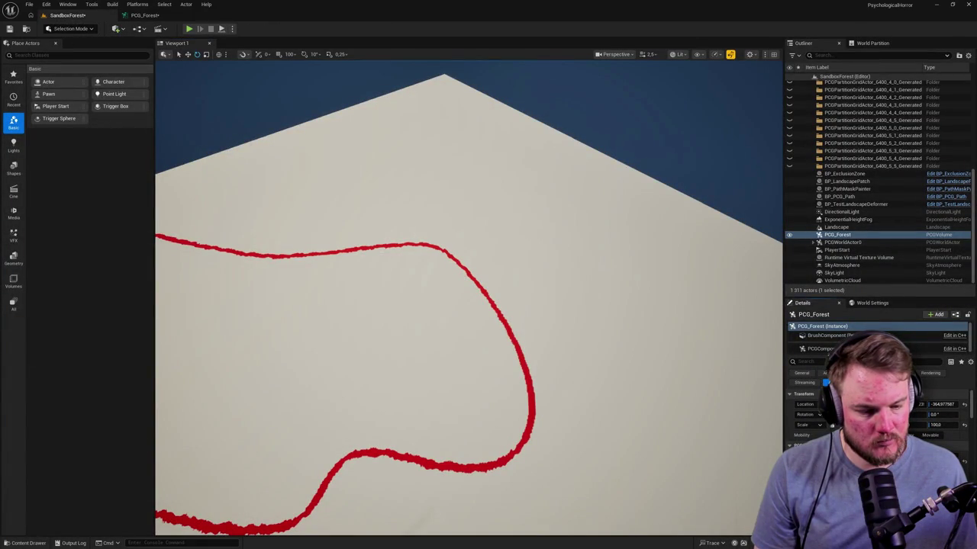
pyautogui.moveTo(674, 321)
pyautogui.mouseDown()
pyautogui.moveTo(641, 336)
pyautogui.moveTo(657, 328)
pyautogui.moveTo(646, 290)
pyautogui.mouseUp()
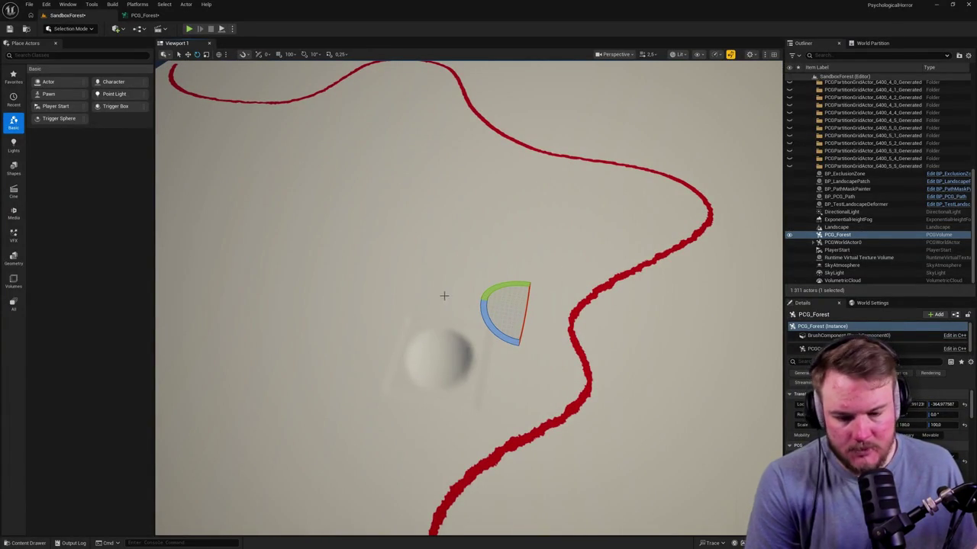
# Delete the BP_LandscapePatch sphere via the Outliner and pull the camera back toward the horizon
pyautogui.moveTo(447, 294); pyautogui.dragTo(446, 296)
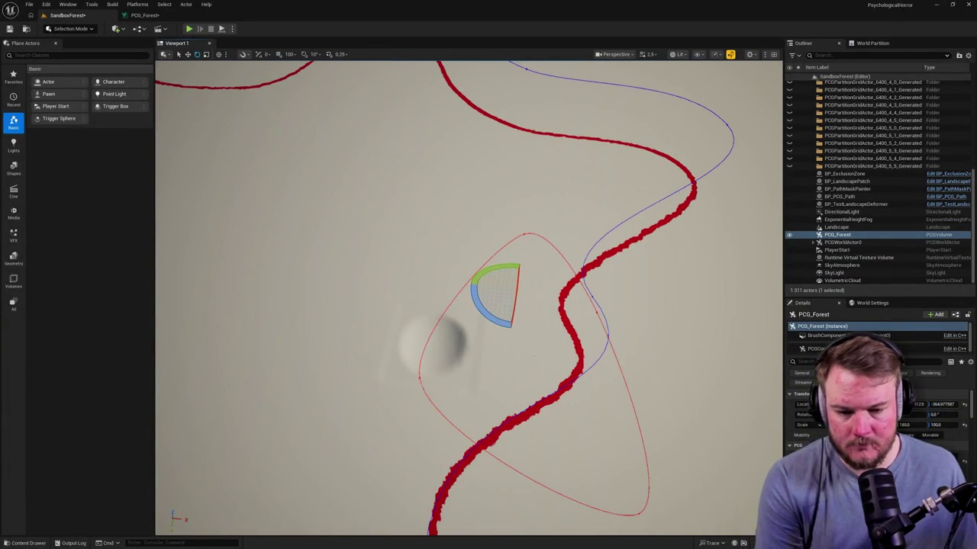
pyautogui.click(439, 342)
pyautogui.click(847, 181)
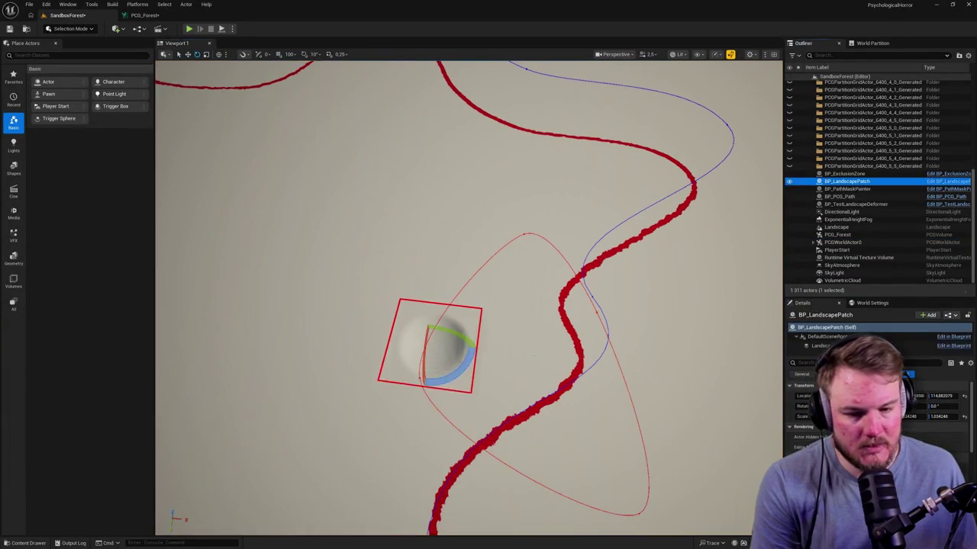
pyautogui.press('Delete')
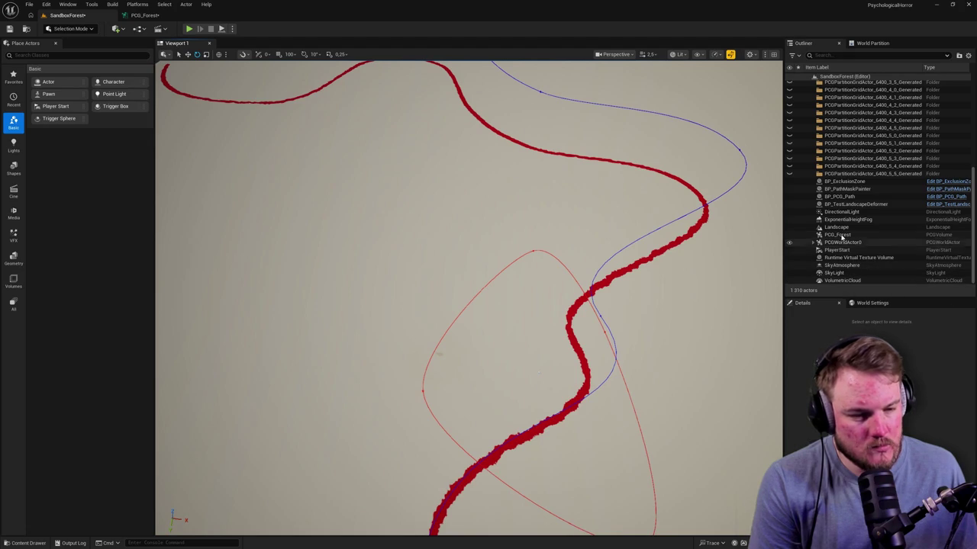
pyautogui.moveTo(458, 305)
pyautogui.mouseDown()
pyautogui.moveTo(458, 260)
pyautogui.moveTo(457, 279)
pyautogui.mouseUp()
pyautogui.scroll(5, 824, 220)
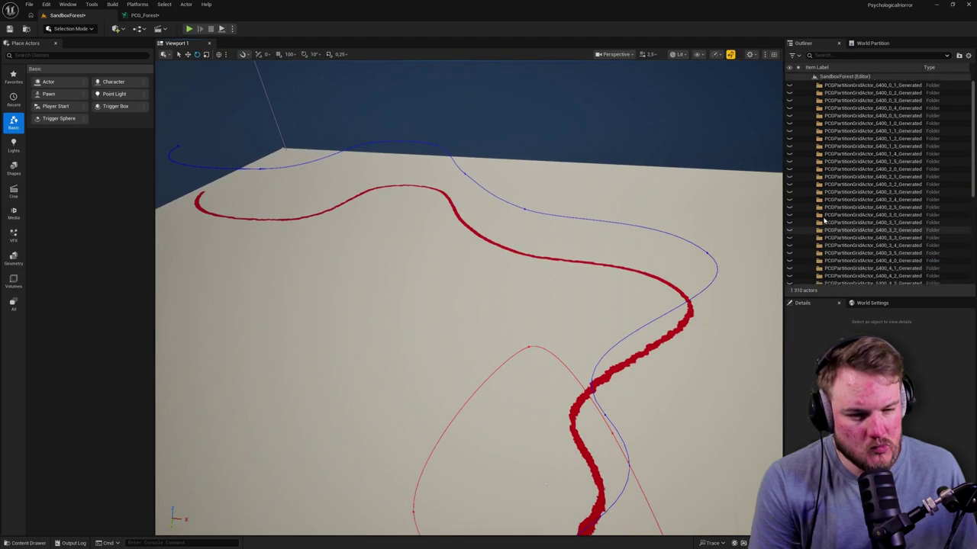
# Review the Static Mesh Spawner and end nodes in PCG_Forest, then save the graph
pyautogui.click(144, 16)
pyautogui.scroll(-2, 411, 181)
pyautogui.scroll(2, 500, 204)
pyautogui.scroll(-3, 447, 124)
pyautogui.moveTo(419, 95); pyautogui.dragTo(521, 296)
pyautogui.moveTo(377, 168)
pyautogui.mouseDown()
pyautogui.moveTo(415, 218)
pyautogui.moveTo(459, 238)
pyautogui.mouseUp()
pyautogui.click(377, 240)
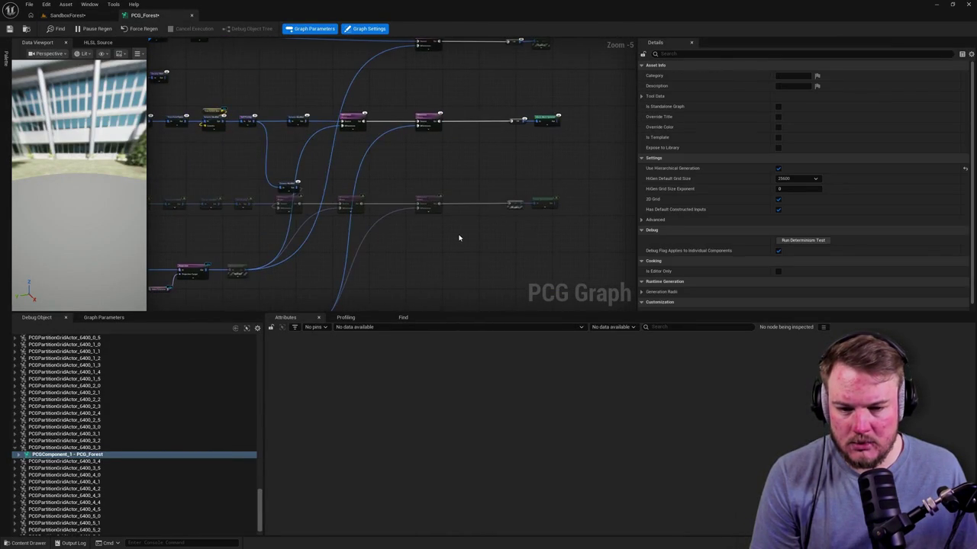
pyautogui.click(516, 204)
pyautogui.scroll(6, 524, 203)
pyautogui.click(509, 232)
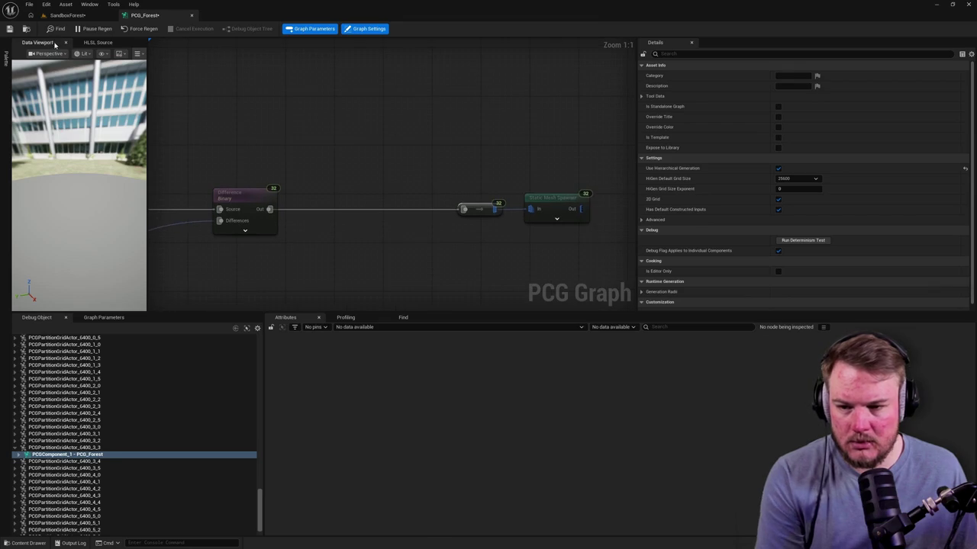
pyautogui.click(9, 28)
# Inspect the regenerated forest around the red path and the generated partition folders
pyautogui.click(61, 15)
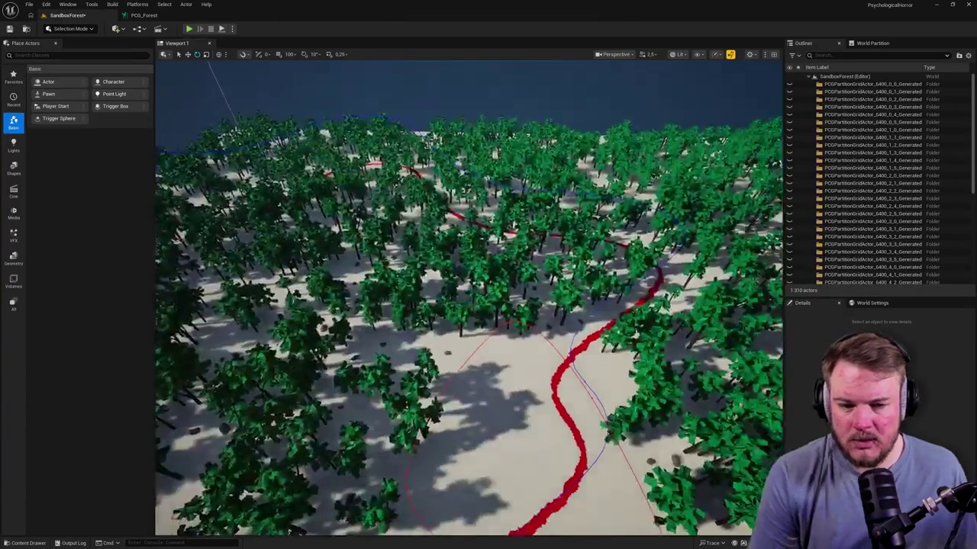
pyautogui.moveTo(457, 305); pyautogui.dragTo(488, 290)
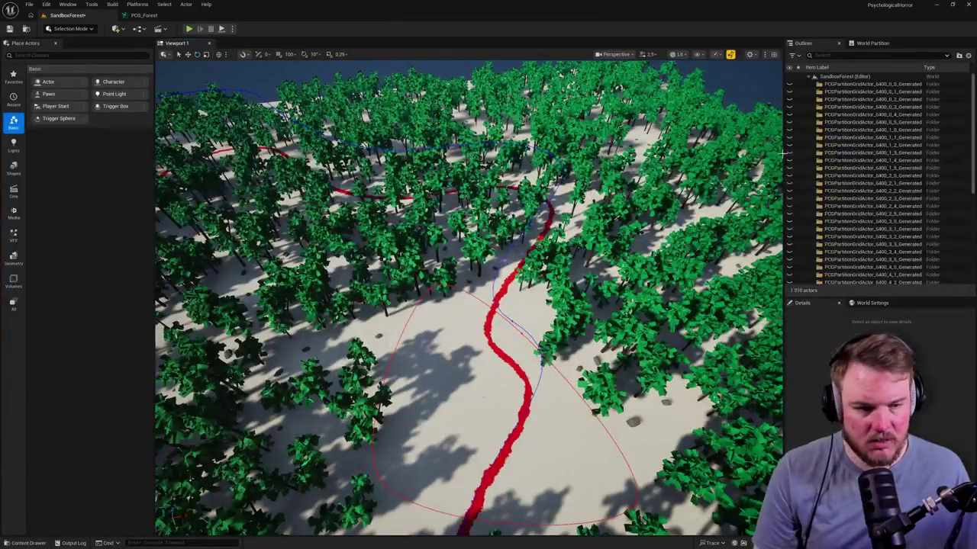
pyautogui.click(851, 84)
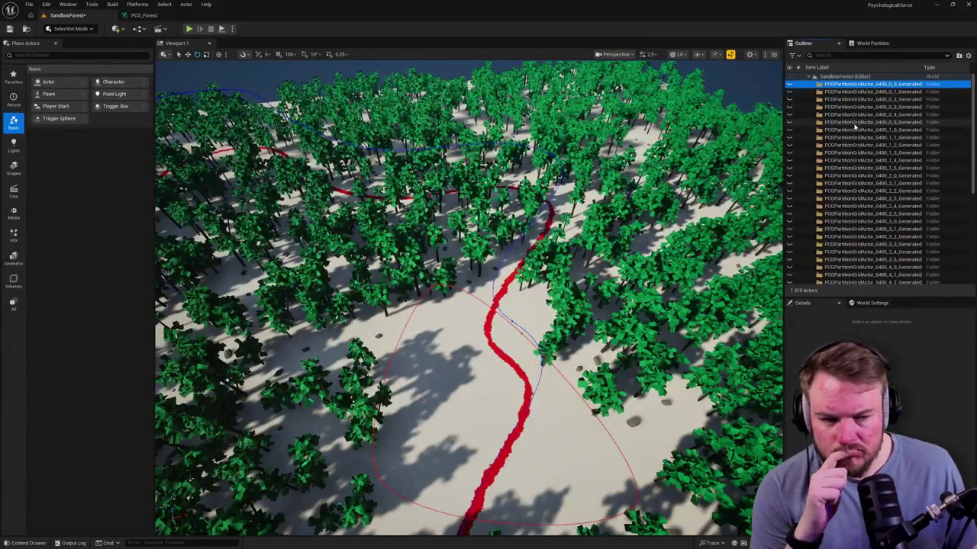
pyautogui.scroll(-3, 857, 130)
pyautogui.scroll(-5, 857, 133)
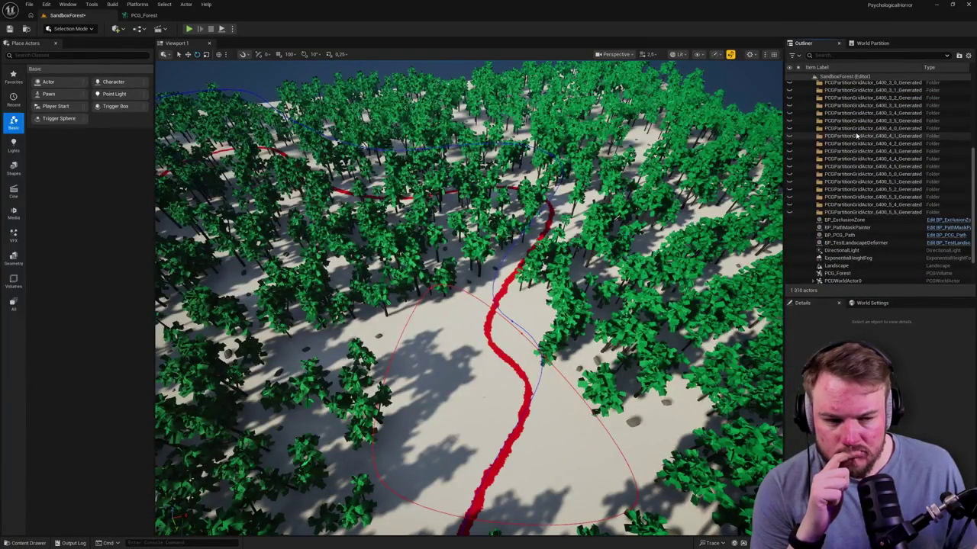
pyautogui.scroll(7, 856, 135)
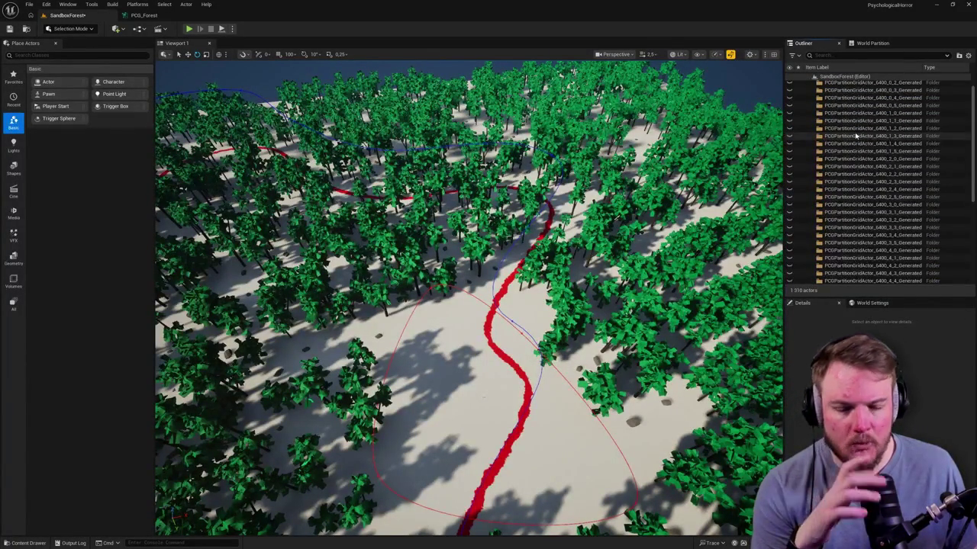
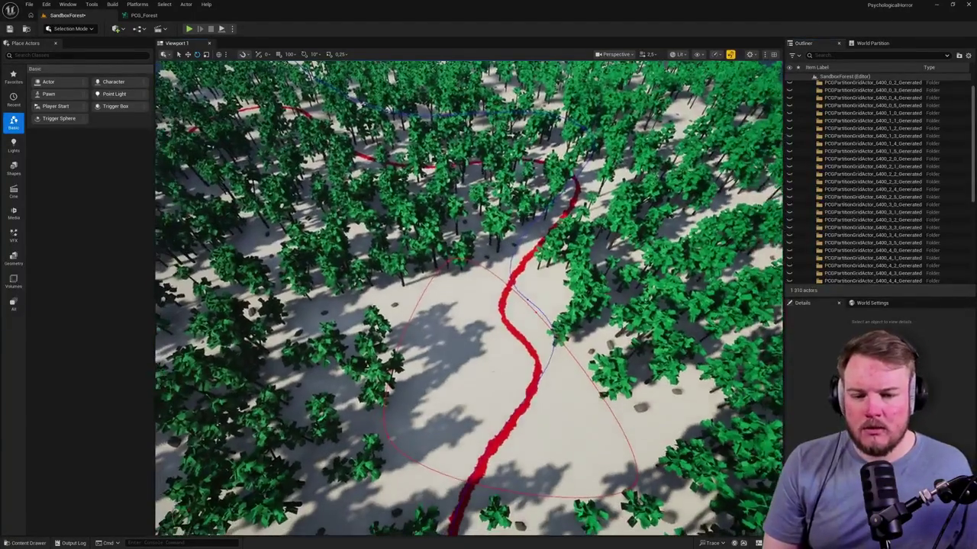
# Save the SandboxForest level, then delete all PCG partition grid and generated actors
pyautogui.hotkey('ctrl', 's')
pyautogui.click(92, 4)
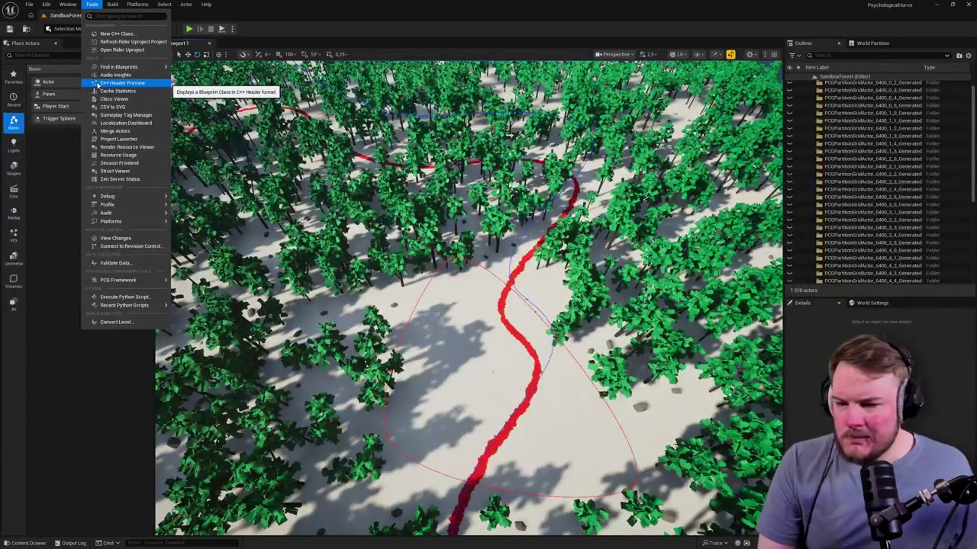
pyautogui.moveTo(125, 198)
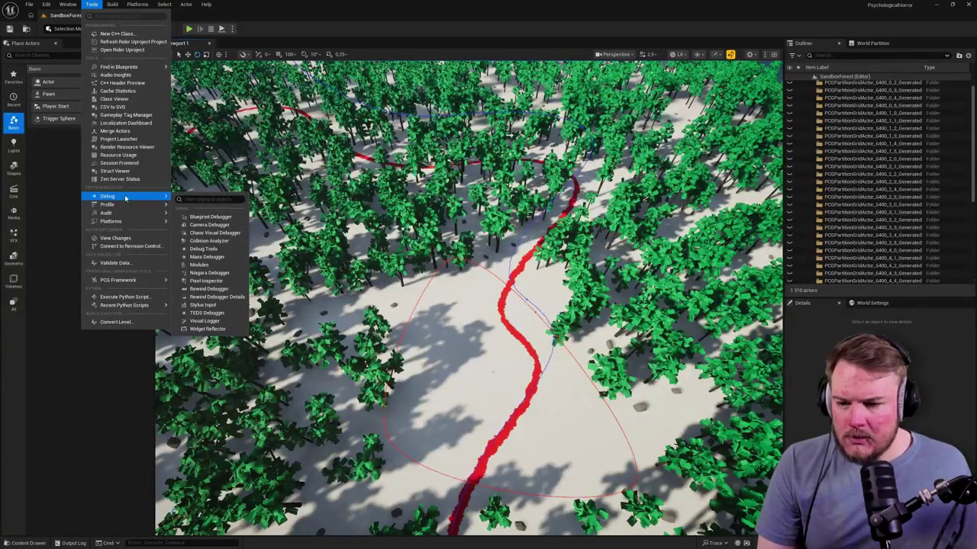
pyautogui.moveTo(137, 282)
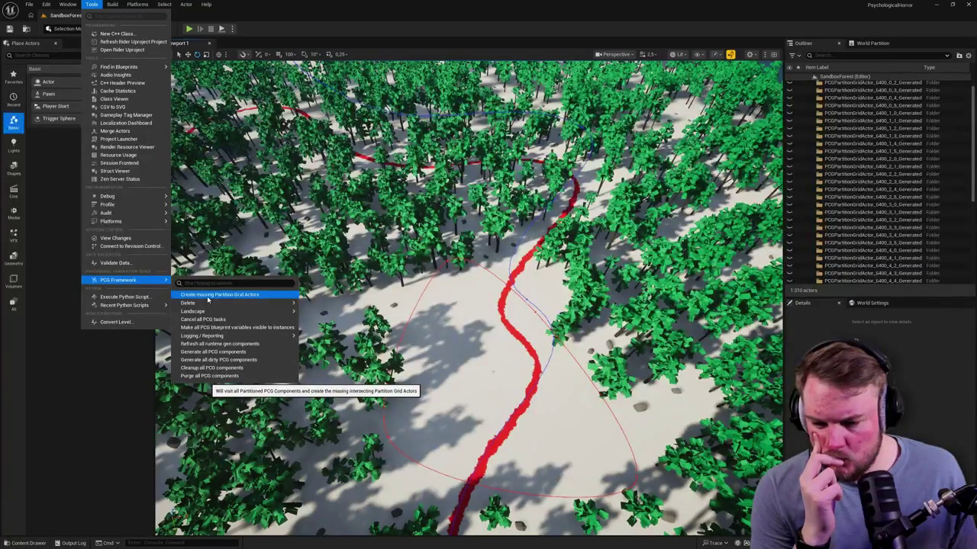
pyautogui.moveTo(206, 304)
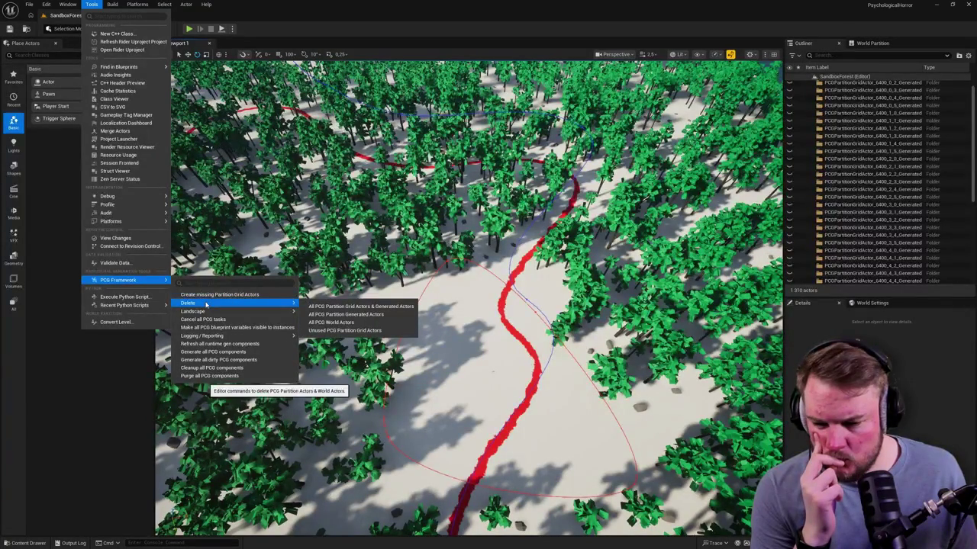
pyautogui.click(359, 306)
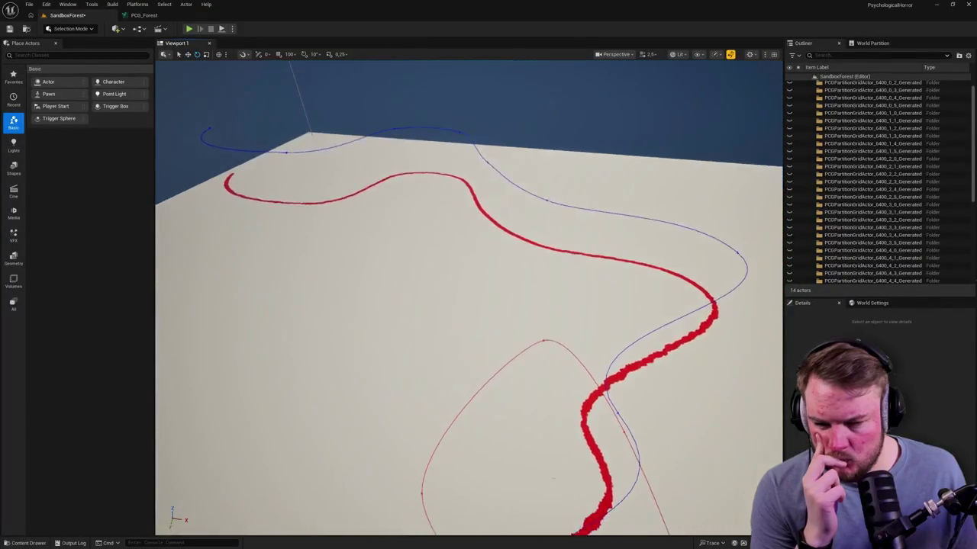
# Select the landscape and the PCG_Forest volume to regenerate the trees, dismissing the PCG Delete menu unused
pyautogui.click(547, 299)
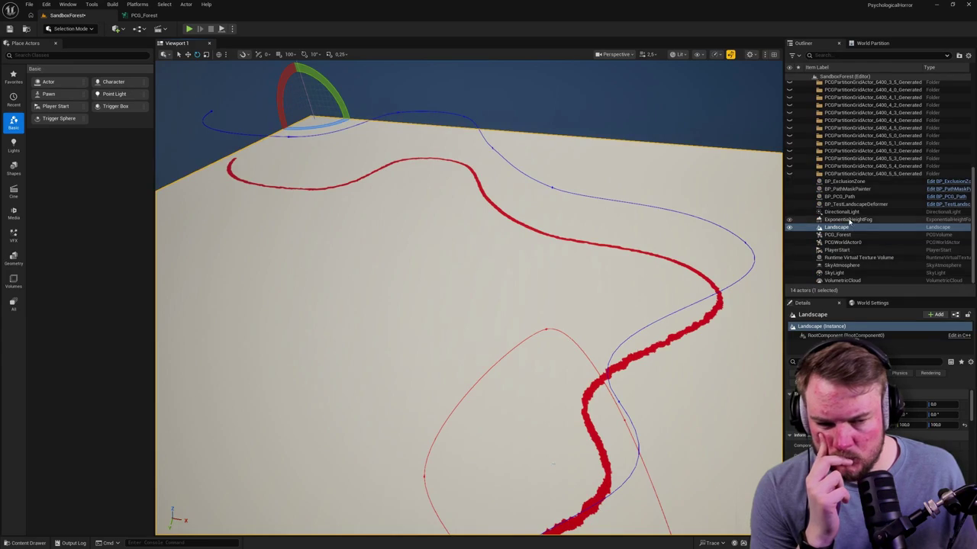
pyautogui.click(839, 235)
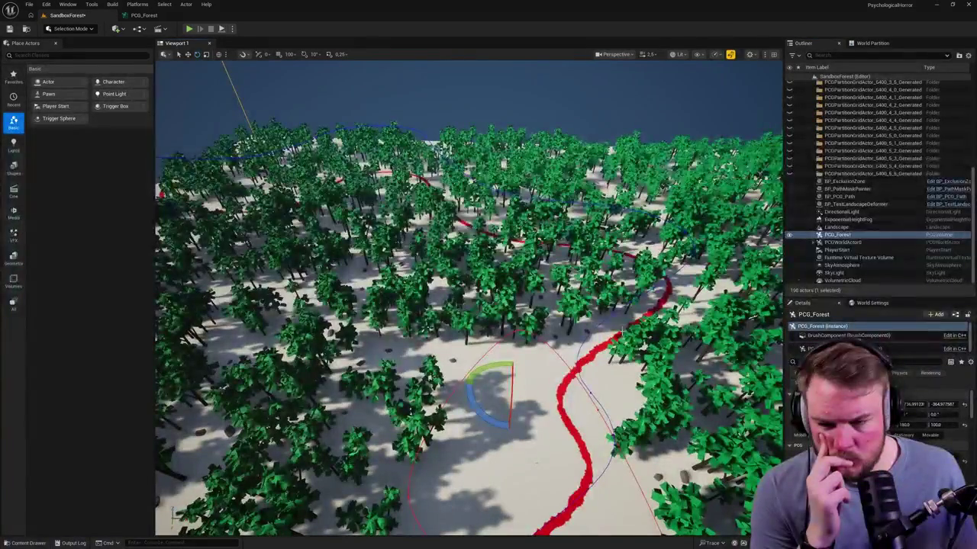
pyautogui.click(91, 4)
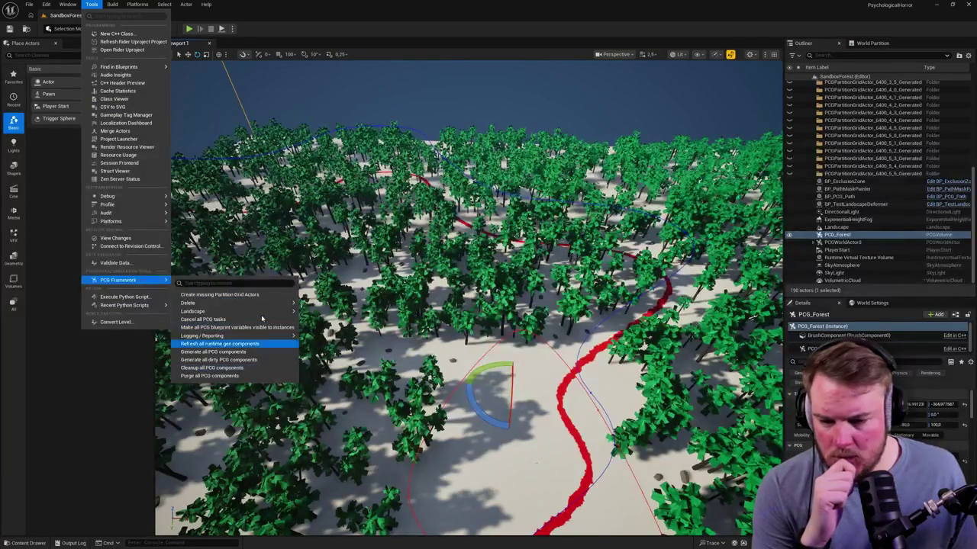
pyautogui.moveTo(273, 303)
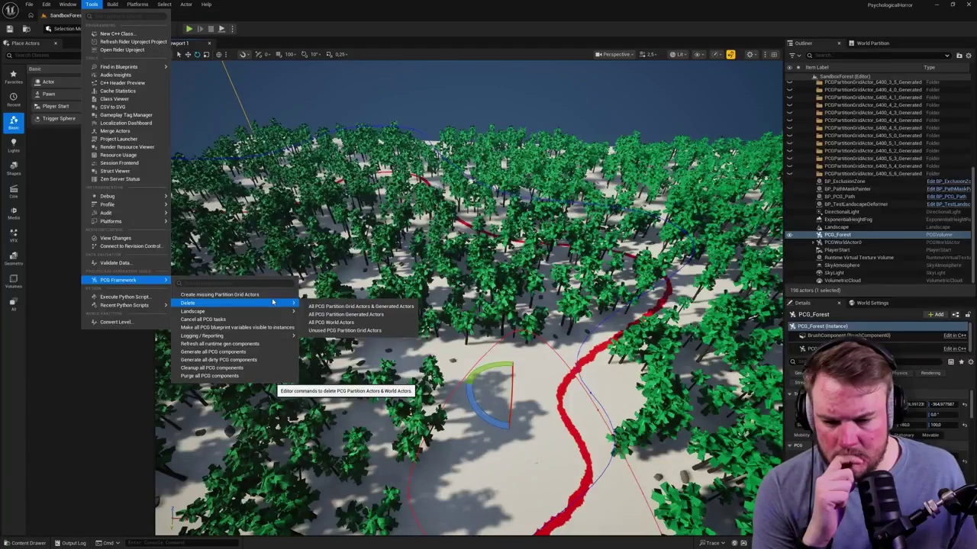
pyautogui.click(351, 322)
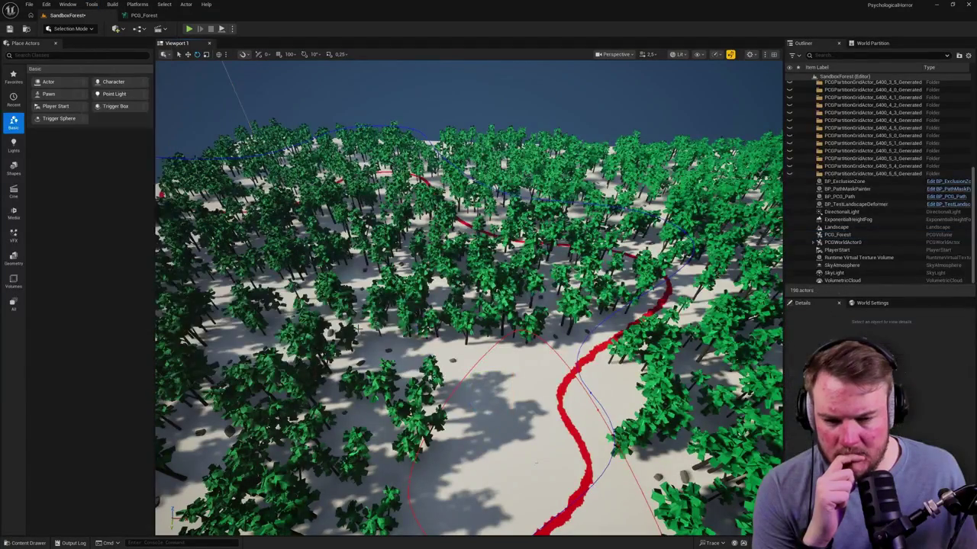
# Select a generated partition folder, then select every entry in the Outliner list
pyautogui.moveTo(537, 462)
pyautogui.mouseDown()
pyautogui.moveTo(536, 366)
pyautogui.moveTo(537, 427)
pyautogui.mouseUp()
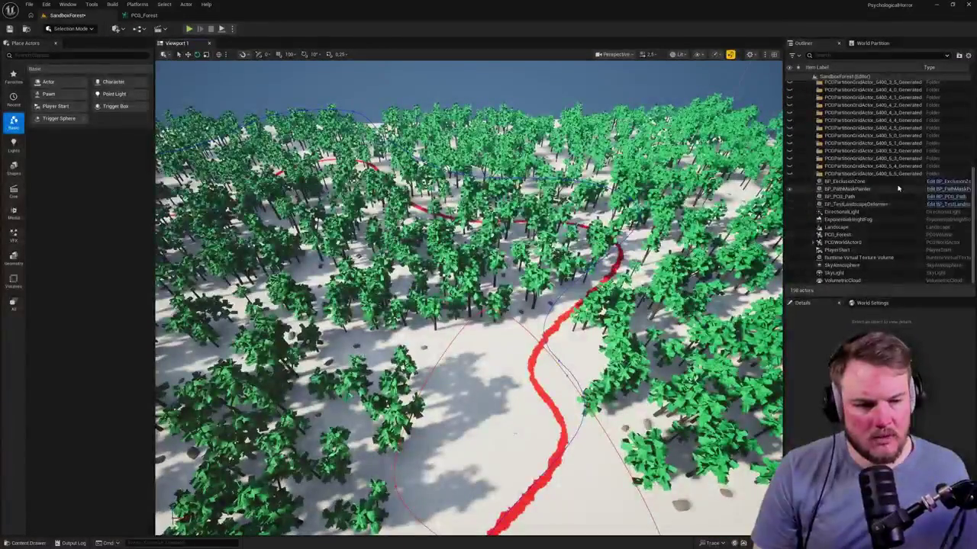
pyautogui.click(897, 174)
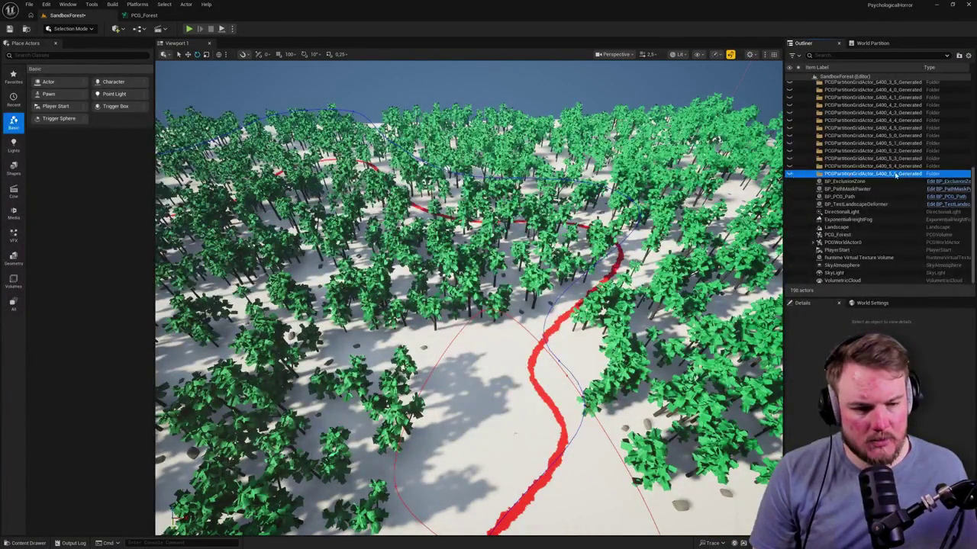
pyautogui.scroll(5, 889, 176)
pyautogui.hotkey('ctrl', 'a')
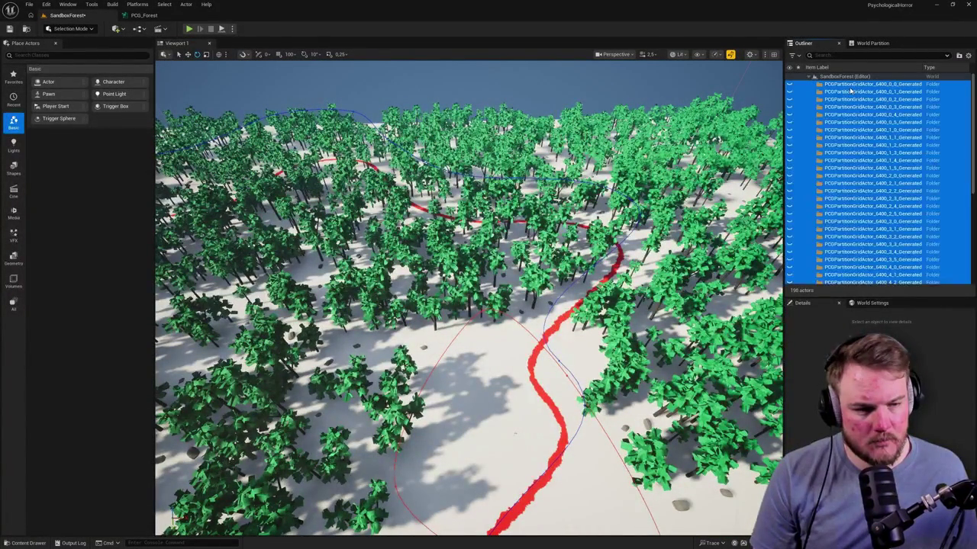
pyautogui.moveTo(537, 427)
pyautogui.mouseDown()
pyautogui.moveTo(536, 458)
pyautogui.moveTo(536, 428)
pyautogui.mouseUp()
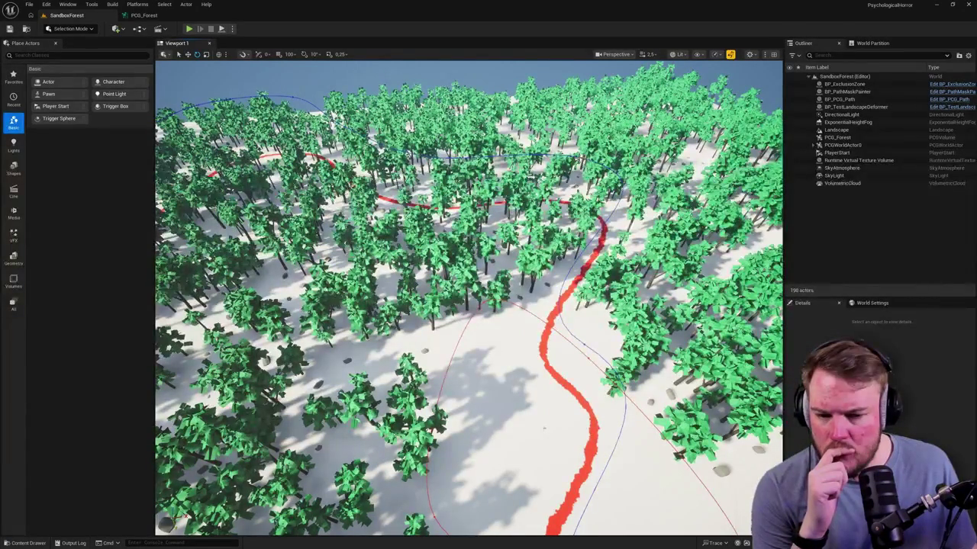
pyautogui.click(144, 15)
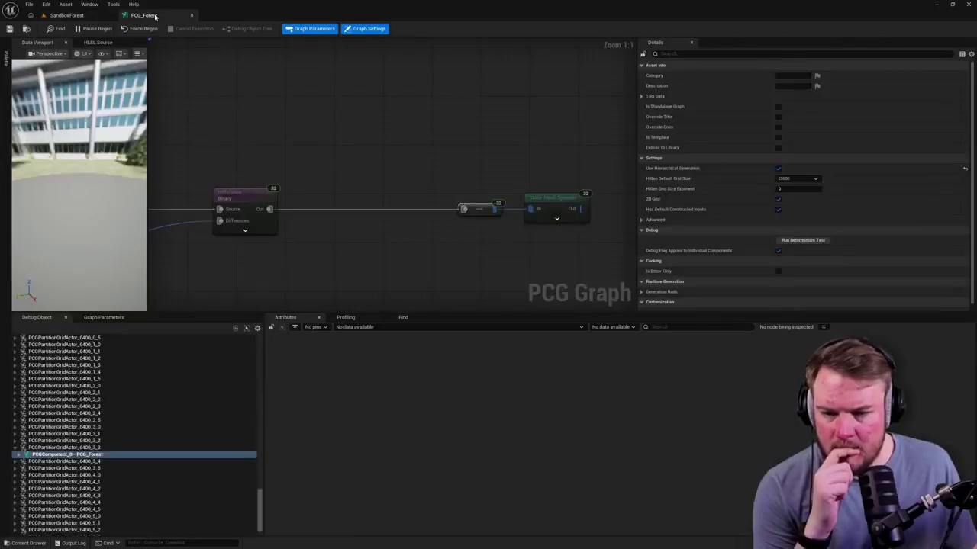
# Disable both the top and bottom Static Mesh Spawner nodes in PCG_Forest
pyautogui.scroll(-4, 323, 132)
pyautogui.moveTo(434, 210)
pyautogui.mouseDown()
pyautogui.moveTo(445, 251)
pyautogui.moveTo(441, 203)
pyautogui.moveTo(445, 233)
pyautogui.moveTo(451, 199)
pyautogui.mouseUp()
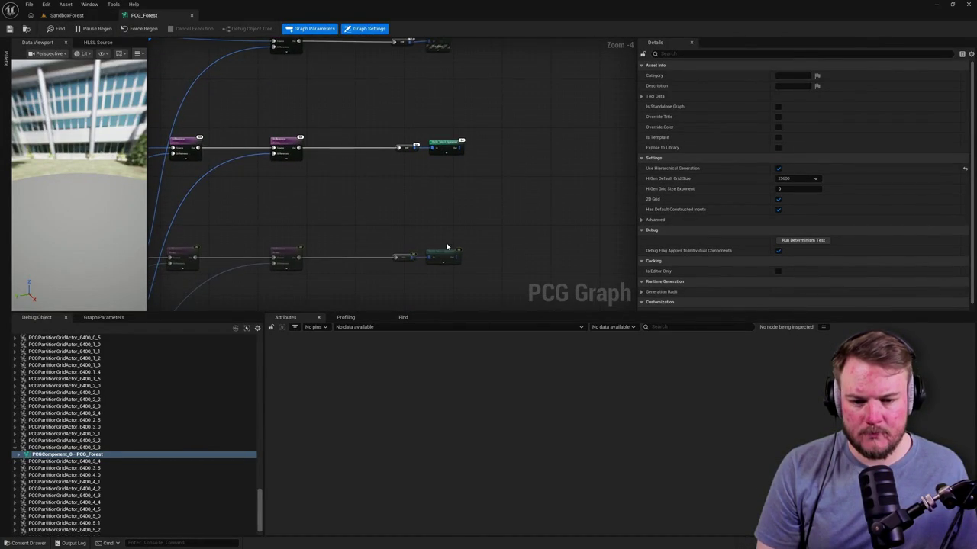
pyautogui.scroll(3, 448, 242)
pyautogui.click(445, 81)
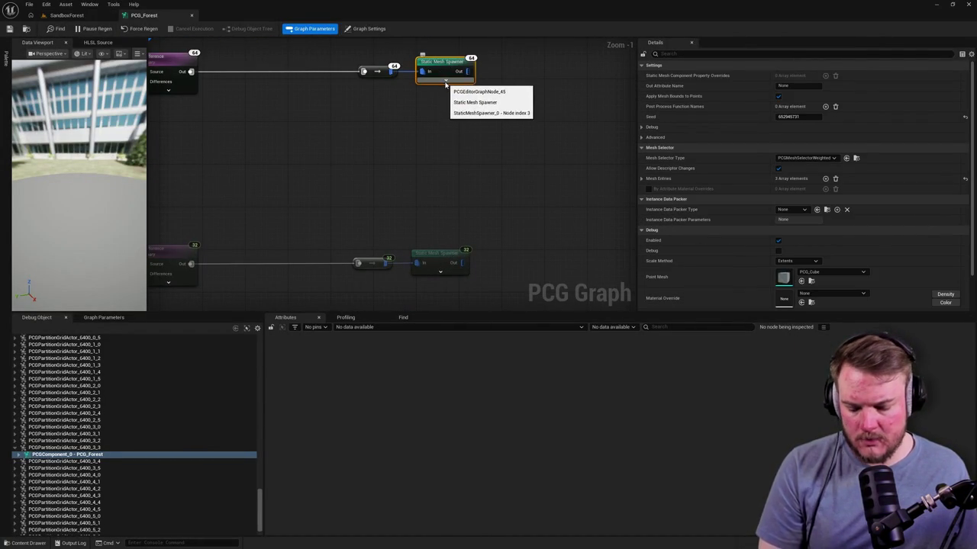
pyautogui.press('e')
pyautogui.click(440, 259)
pyautogui.press('e')
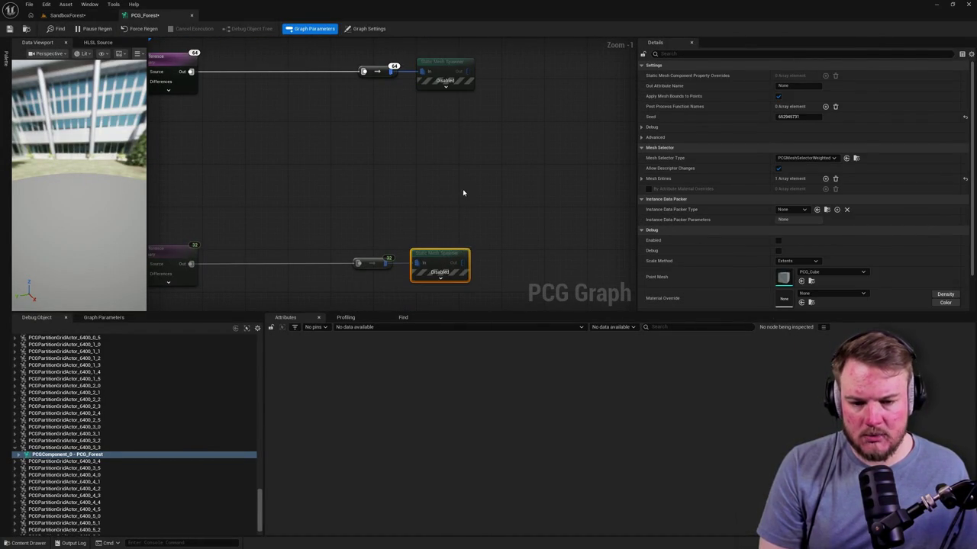
# Check the bare SandboxForest landscape and its World Partition status with spawning disabled
pyautogui.click(67, 15)
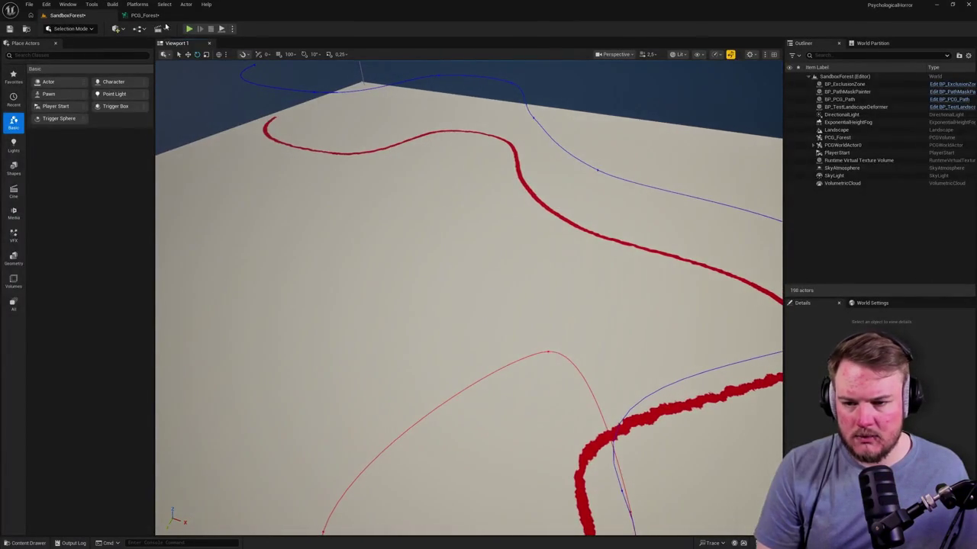
pyautogui.click(153, 16)
pyautogui.scroll(-5, 382, 153)
pyautogui.scroll(5, 450, 145)
pyautogui.moveTo(458, 128); pyautogui.dragTo(527, 207)
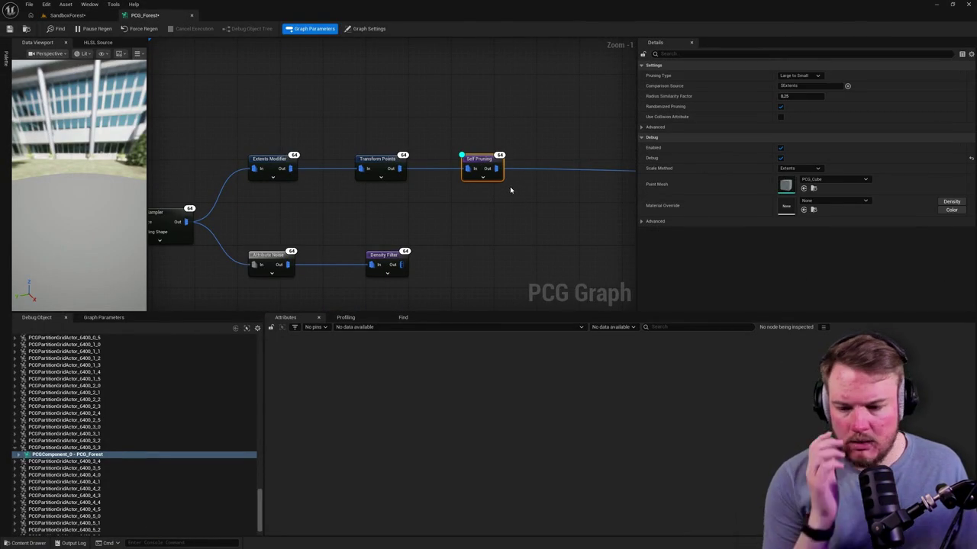
pyautogui.click(67, 15)
pyautogui.moveTo(453, 244); pyautogui.dragTo(453, 212)
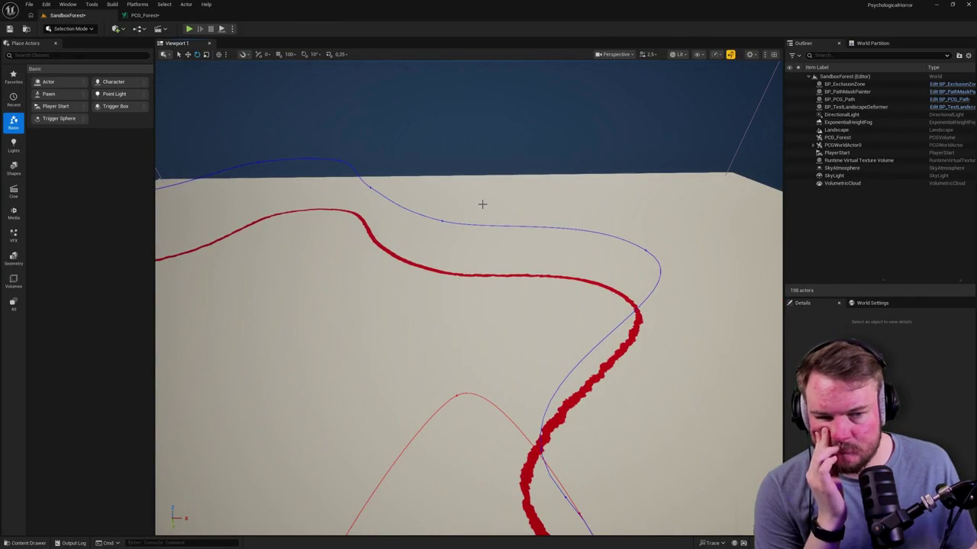
pyautogui.click(871, 43)
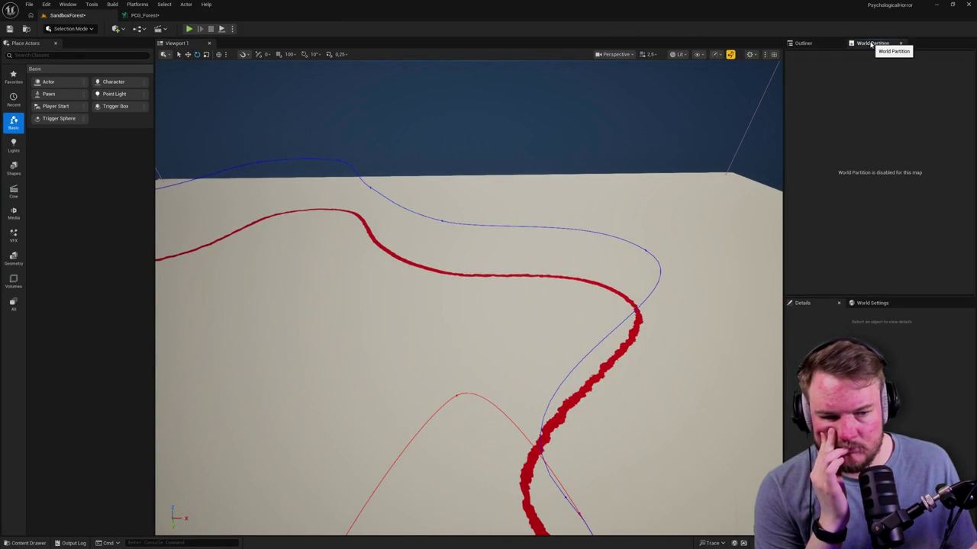
pyautogui.click(803, 42)
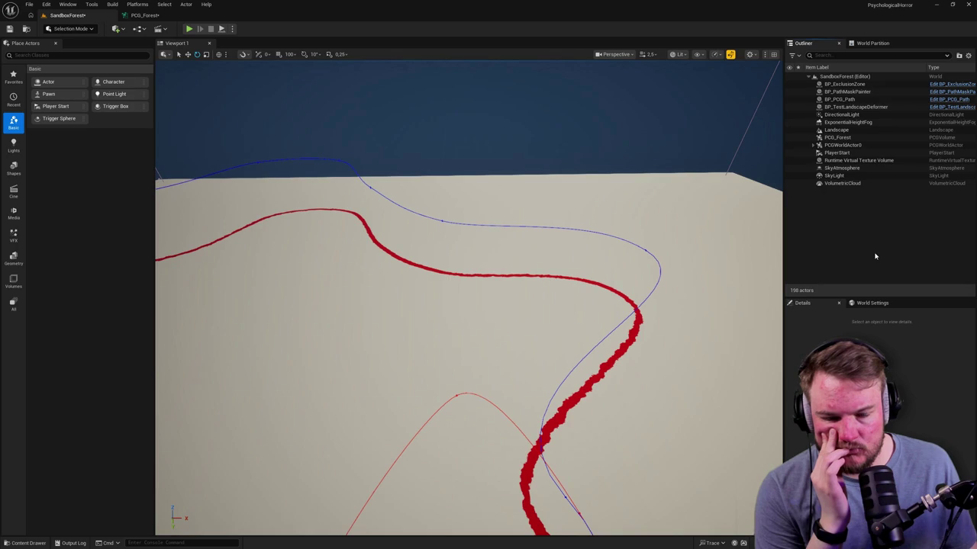
pyautogui.click(145, 15)
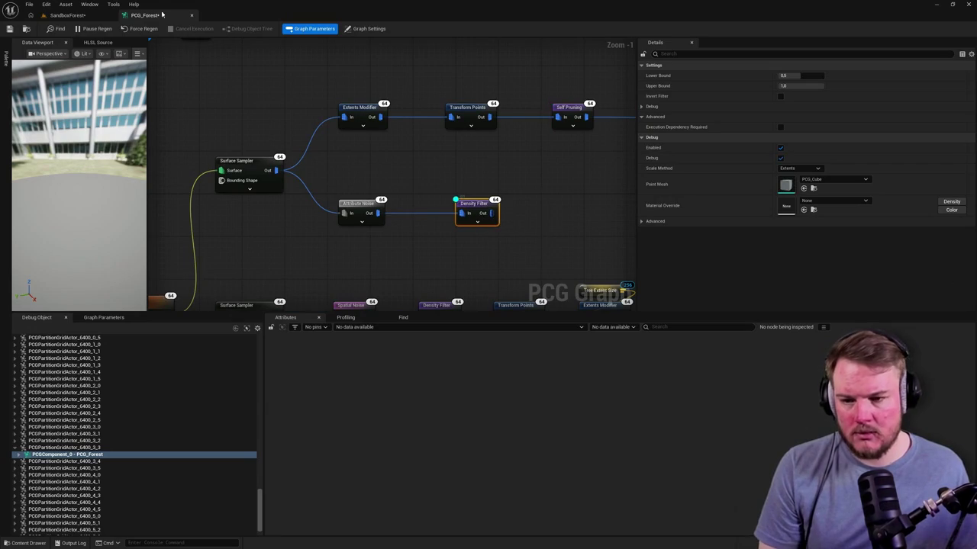
# Debug the PCG_Forest components of the 25600 partition grid actors in the Debug Object tree
pyautogui.click(69, 15)
pyautogui.click(145, 15)
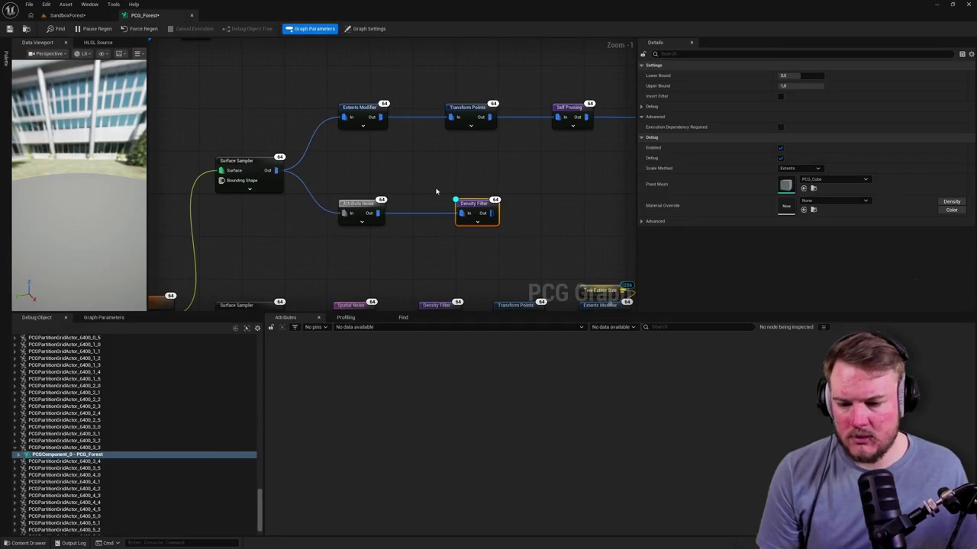
pyautogui.scroll(5, 126, 458)
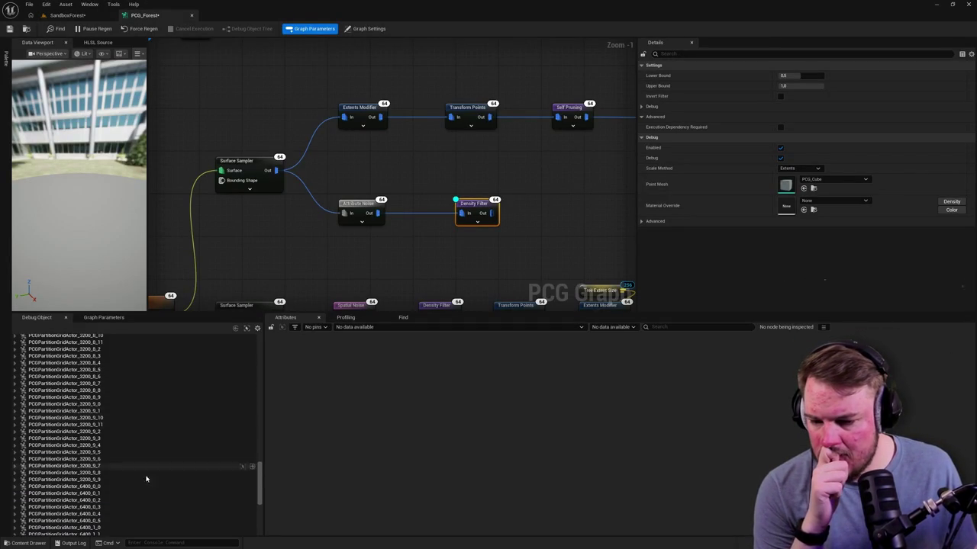
pyautogui.moveTo(258, 477); pyautogui.dragTo(257, 323)
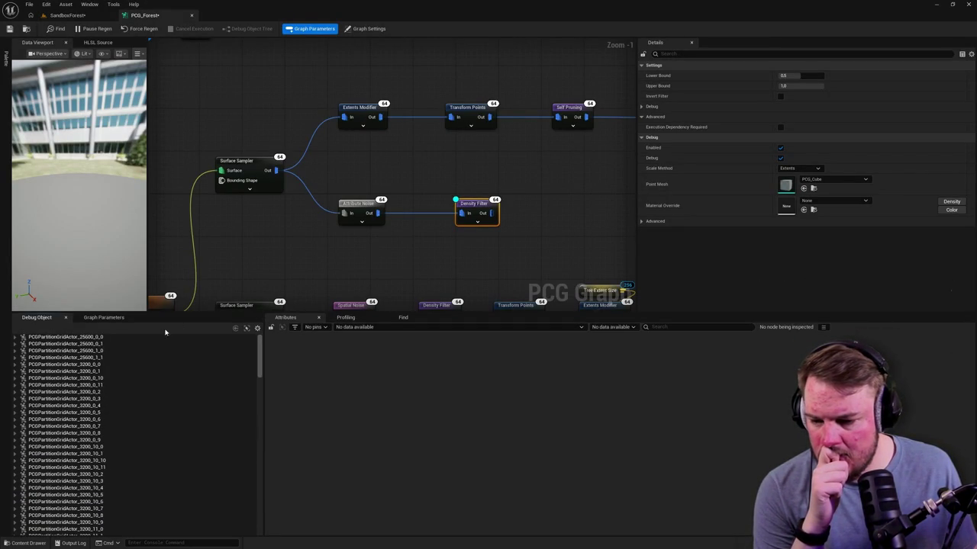
pyautogui.click(77, 337)
pyautogui.click(15, 337)
pyautogui.click(38, 344)
pyautogui.click(19, 344)
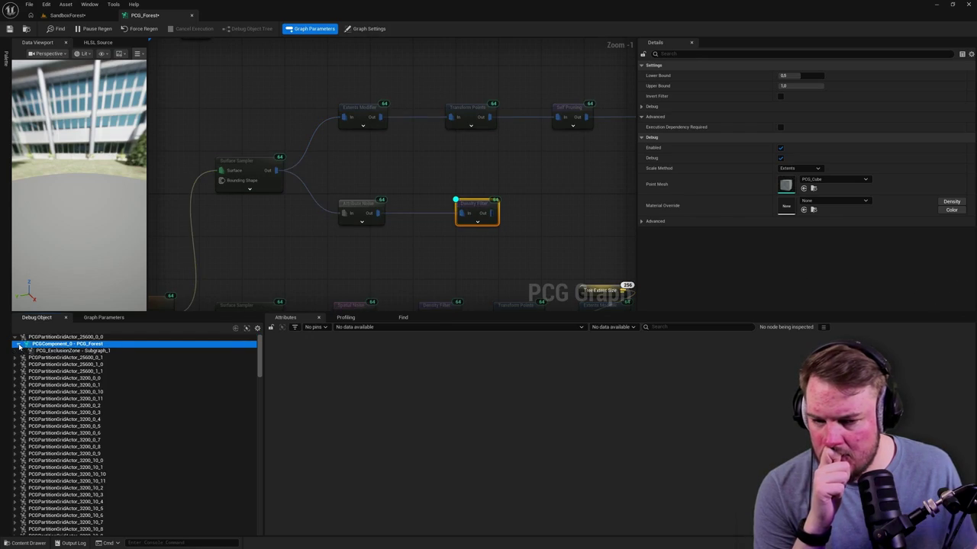
pyautogui.click(42, 357)
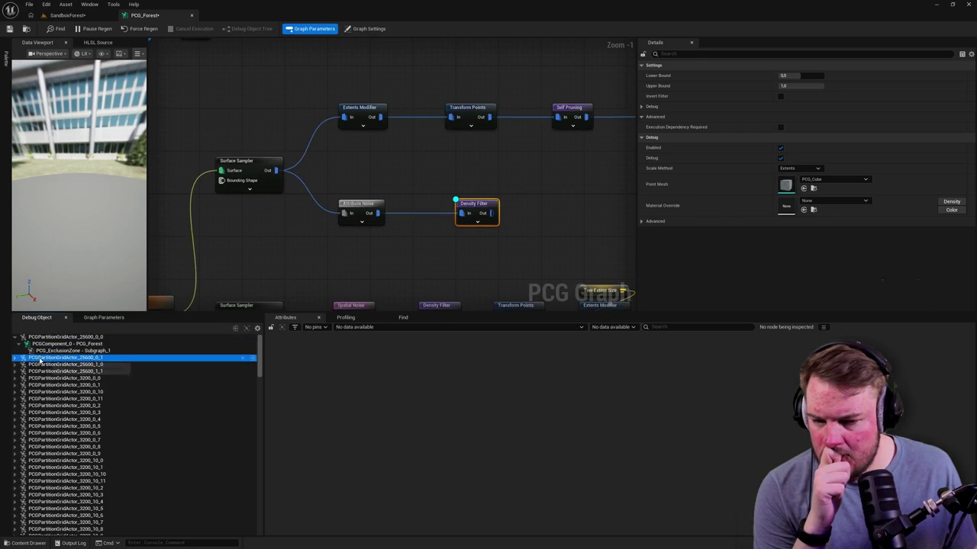
pyautogui.click(14, 357)
pyautogui.click(38, 365)
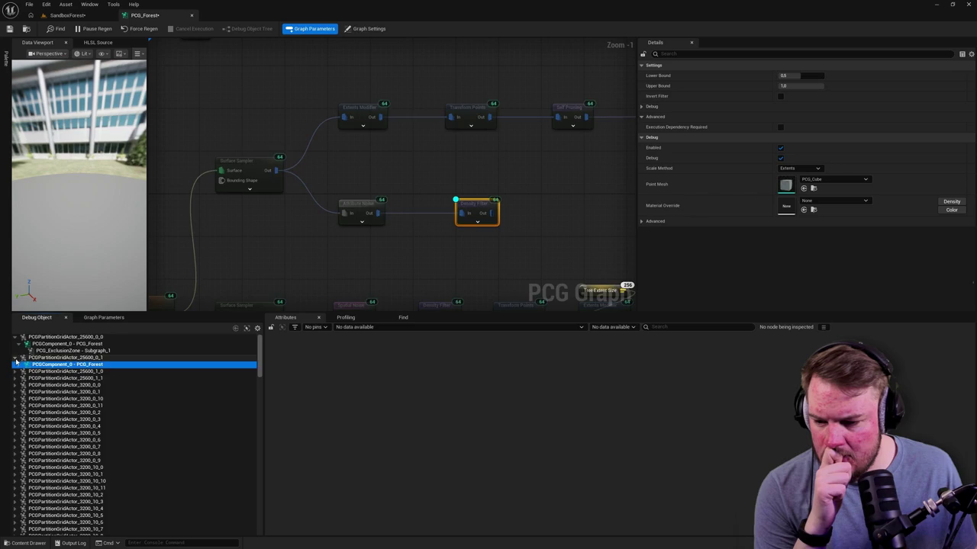
pyautogui.click(14, 357)
# Debug a 6400 grid actor's PCG_Forest component and its PCG_ExclusionZone subgraph
pyautogui.scroll(-3, 68, 390)
pyautogui.scroll(-20, 68, 389)
pyautogui.scroll(-15, 67, 391)
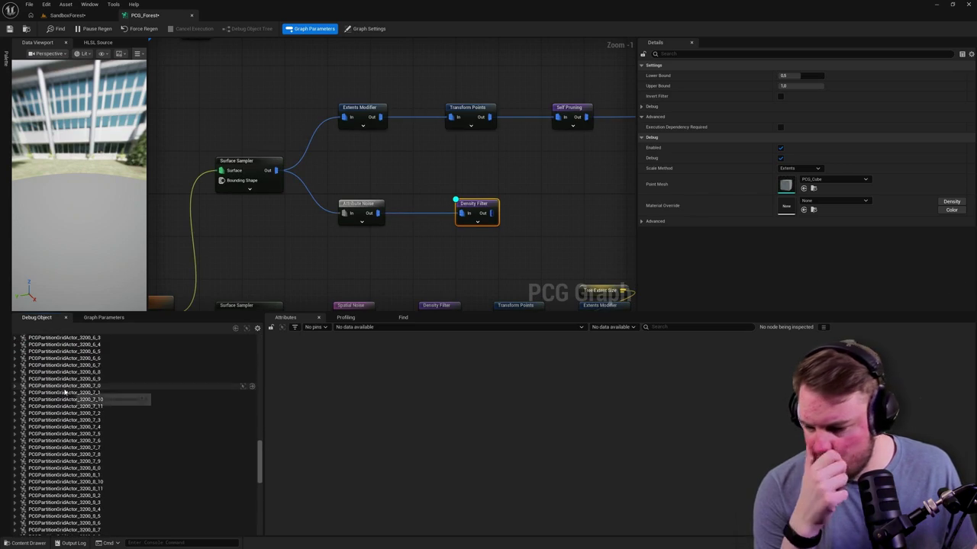
pyautogui.click(18, 468)
pyautogui.click(18, 467)
pyautogui.click(50, 474)
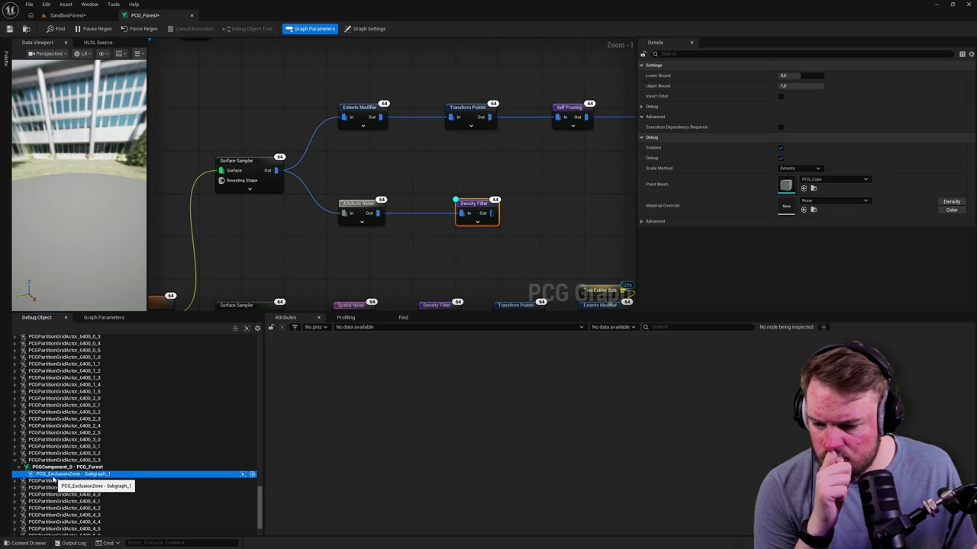
pyautogui.click(14, 461)
pyautogui.click(14, 454)
pyautogui.click(18, 461)
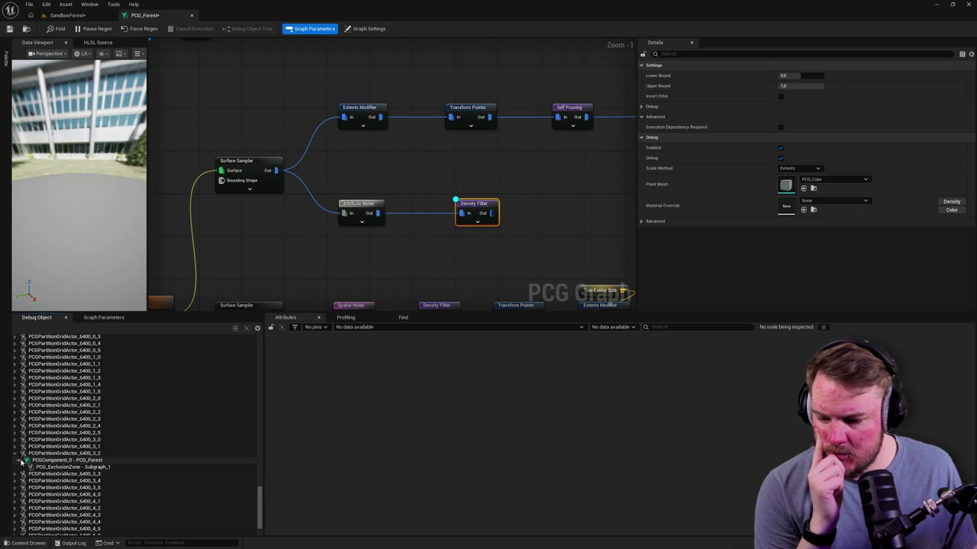
pyautogui.scroll(5, 229, 469)
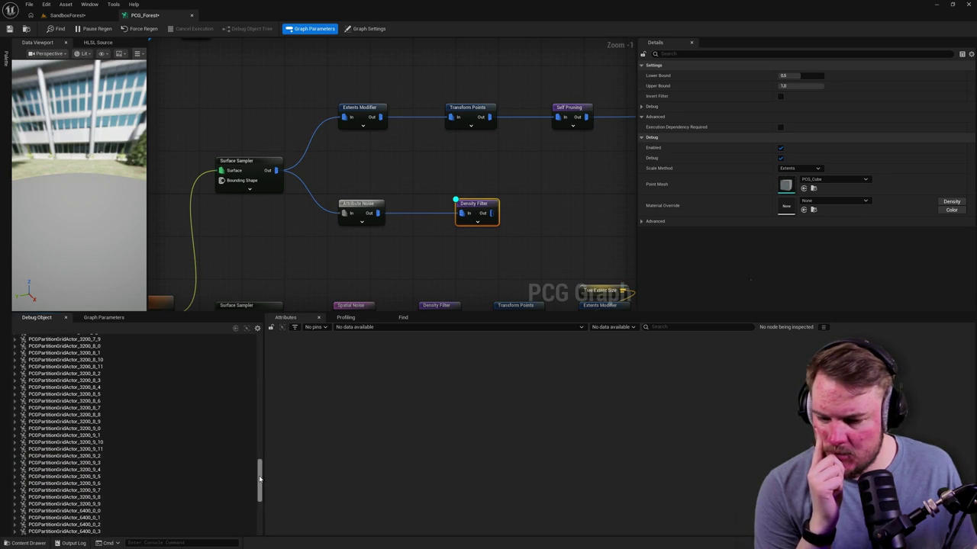
pyautogui.moveTo(260, 478); pyautogui.dragTo(260, 354)
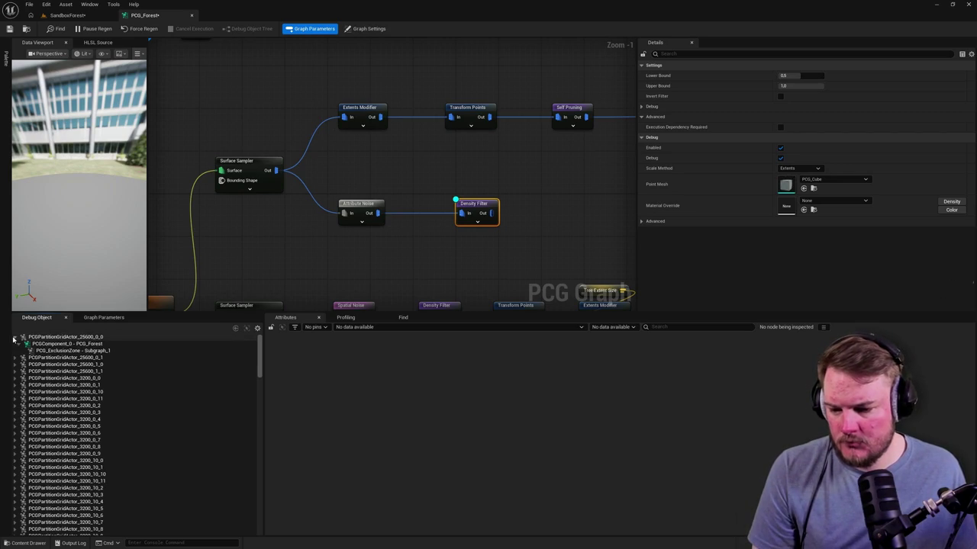
pyautogui.click(15, 339)
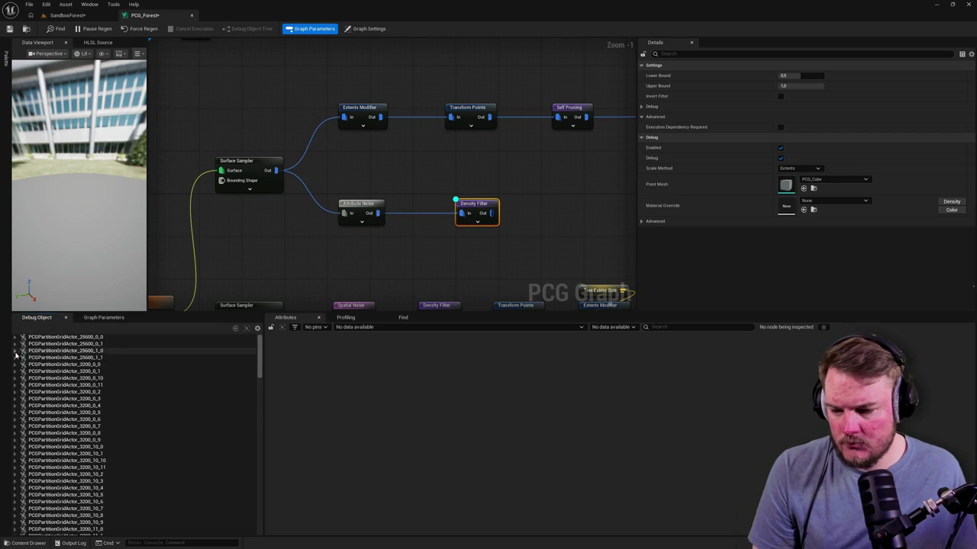
# Toggle the PCG Exclusion Zone node off and back on, then select the Get Landscape Data node
pyautogui.scroll(-10, 453, 243)
pyautogui.scroll(5, 449, 174)
pyautogui.scroll(4, 449, 174)
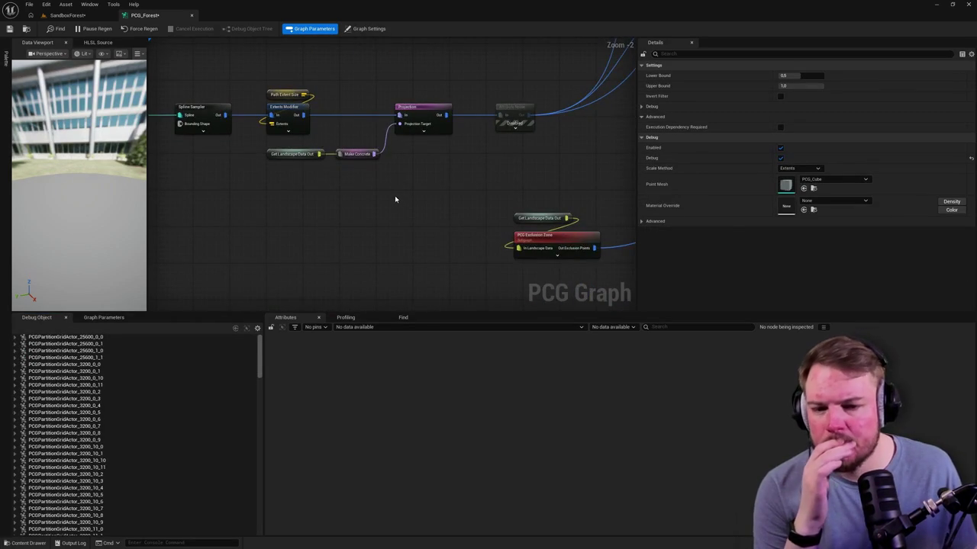
pyautogui.moveTo(389, 198)
pyautogui.mouseDown()
pyautogui.moveTo(331, 257)
pyautogui.moveTo(218, 290)
pyautogui.moveTo(286, 167)
pyautogui.mouseUp()
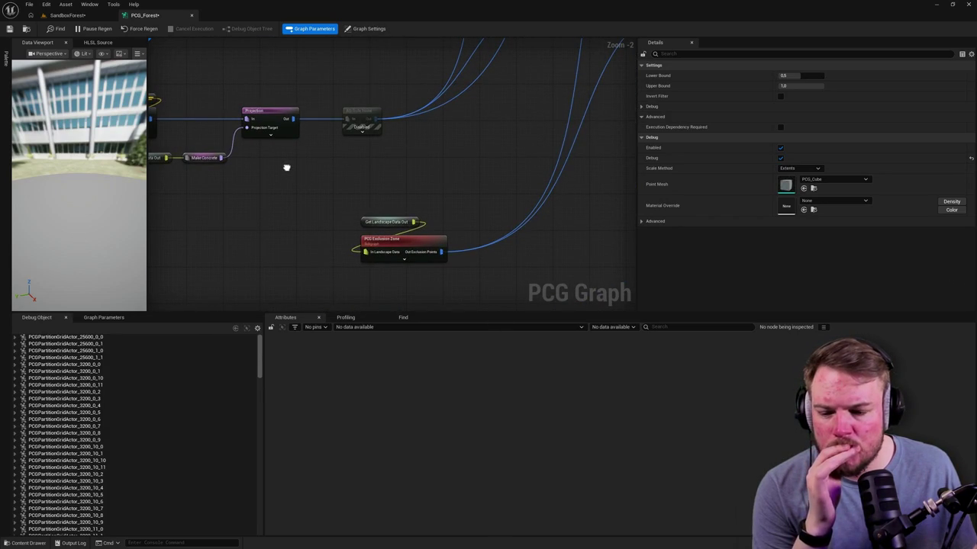
pyautogui.moveTo(328, 223); pyautogui.dragTo(471, 277)
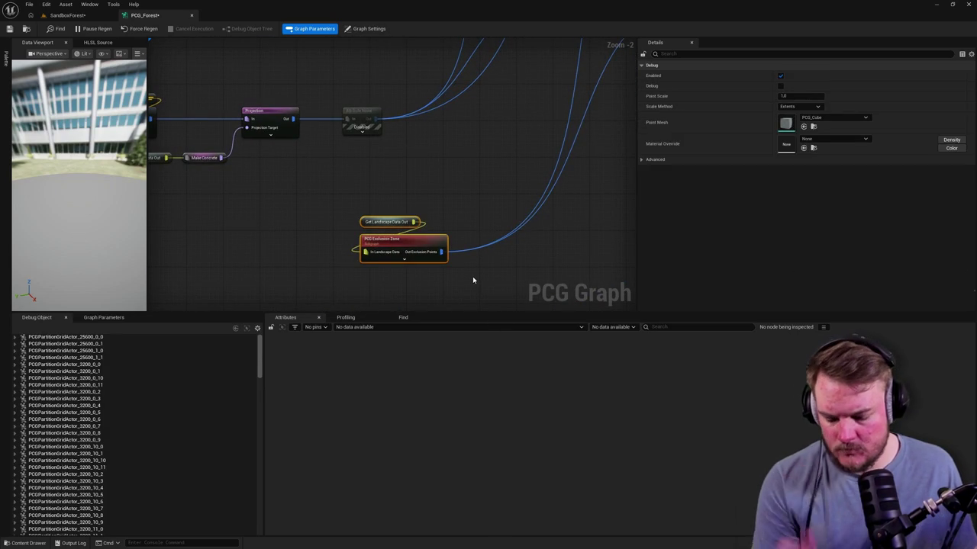
pyautogui.press('e')
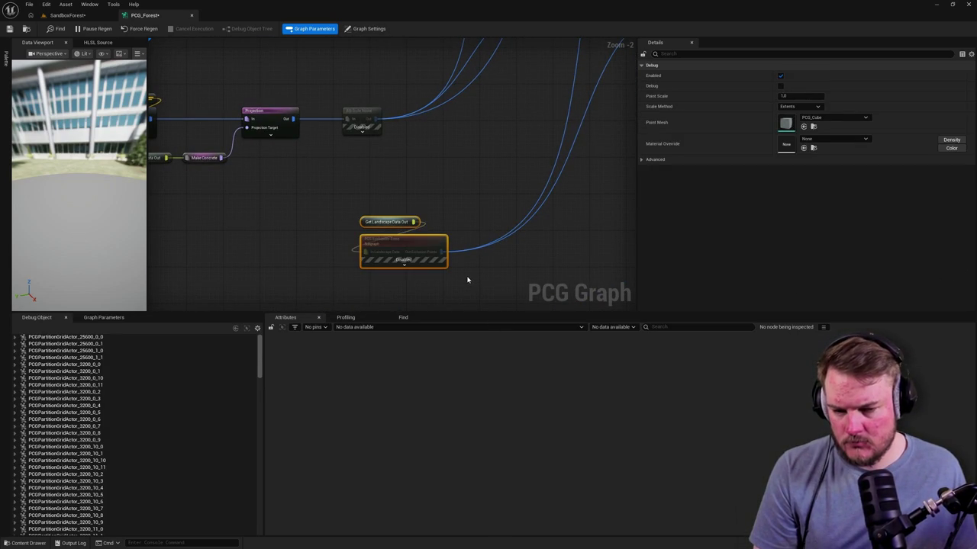
pyautogui.press('e')
pyautogui.click(423, 248)
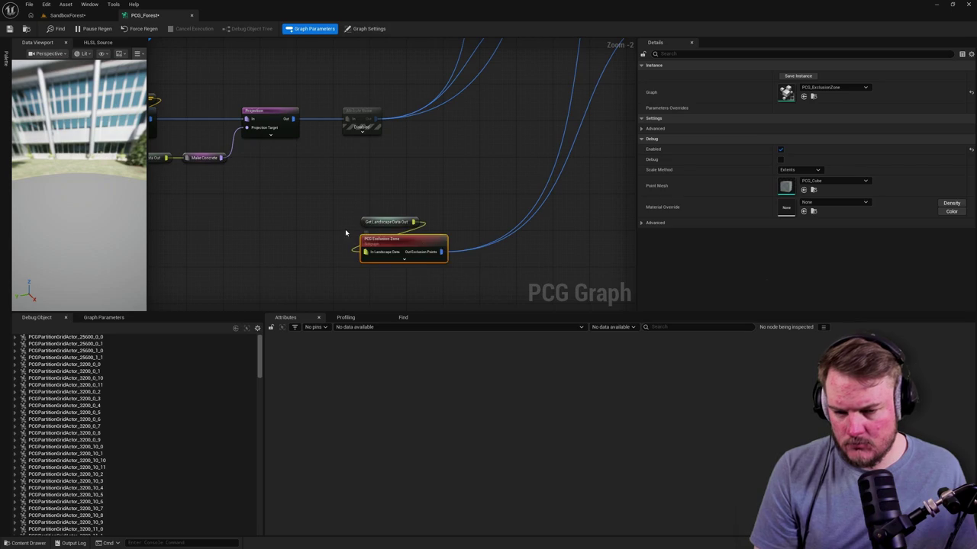
pyautogui.click(382, 221)
# Inspect the Extents Modifier node's settings in the Surface Sampler branch
pyautogui.moveTo(333, 211)
pyautogui.mouseDown()
pyautogui.moveTo(359, 240)
pyautogui.moveTo(412, 238)
pyautogui.mouseUp()
pyautogui.scroll(-4, 432, 257)
pyautogui.scroll(4, 398, 169)
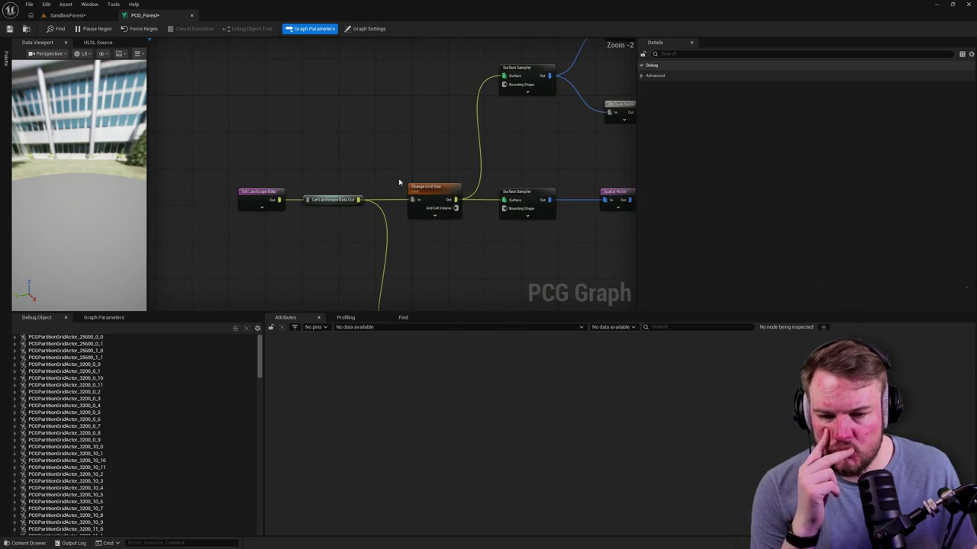
pyautogui.moveTo(381, 157)
pyautogui.mouseDown()
pyautogui.moveTo(279, 148)
pyautogui.moveTo(234, 277)
pyautogui.moveTo(131, 255)
pyautogui.mouseUp()
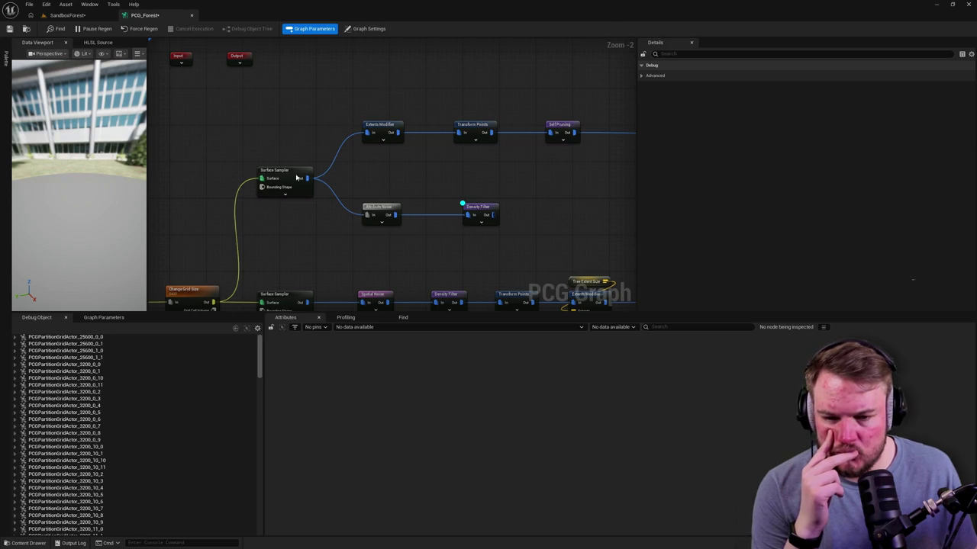
pyautogui.click(367, 132)
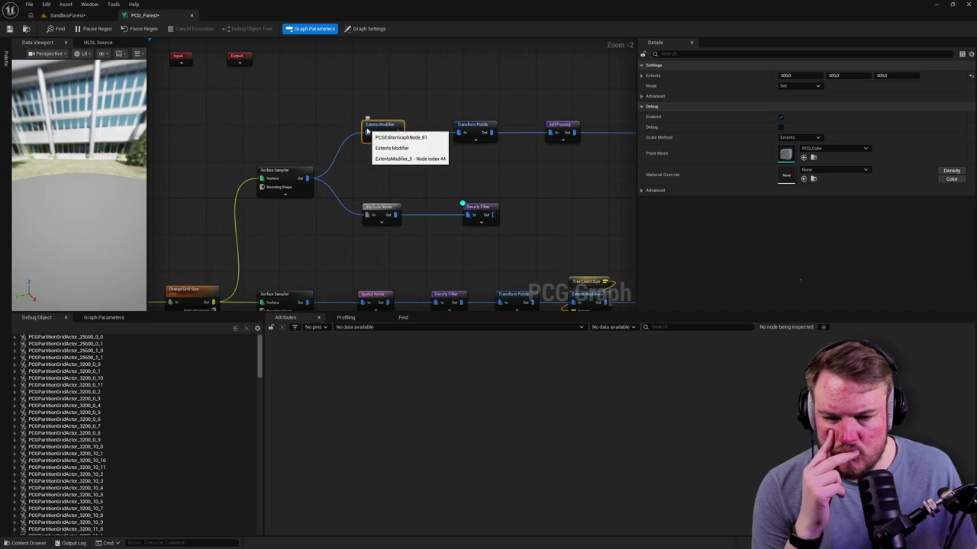
pyautogui.scroll(-4, 367, 132)
pyautogui.scroll(3, 496, 190)
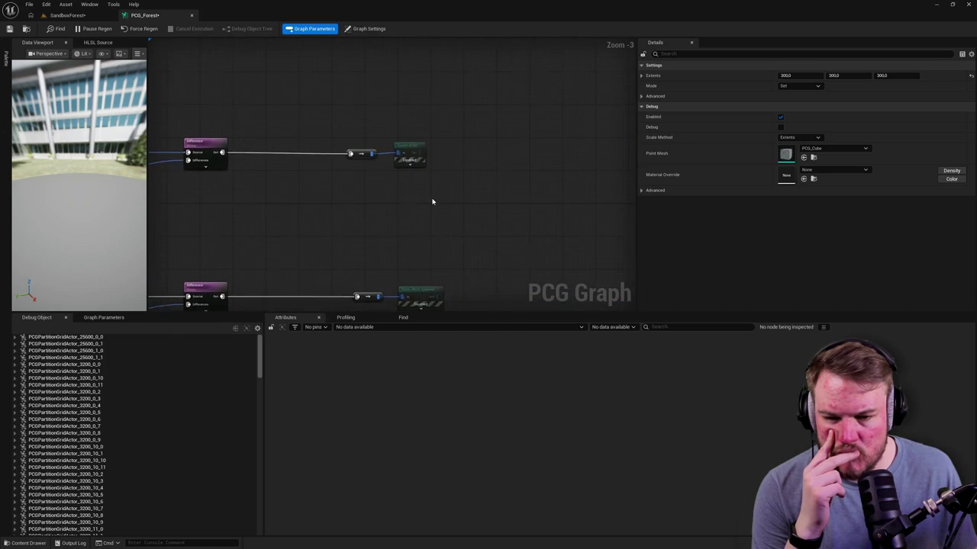
pyautogui.scroll(-2, 414, 192)
# Show the graph-wide settings, collapse the 3200_7_10 actor, and bring up the Profiling view
pyautogui.click(377, 206)
pyautogui.scroll(-2, 381, 212)
pyautogui.scroll(3, 438, 255)
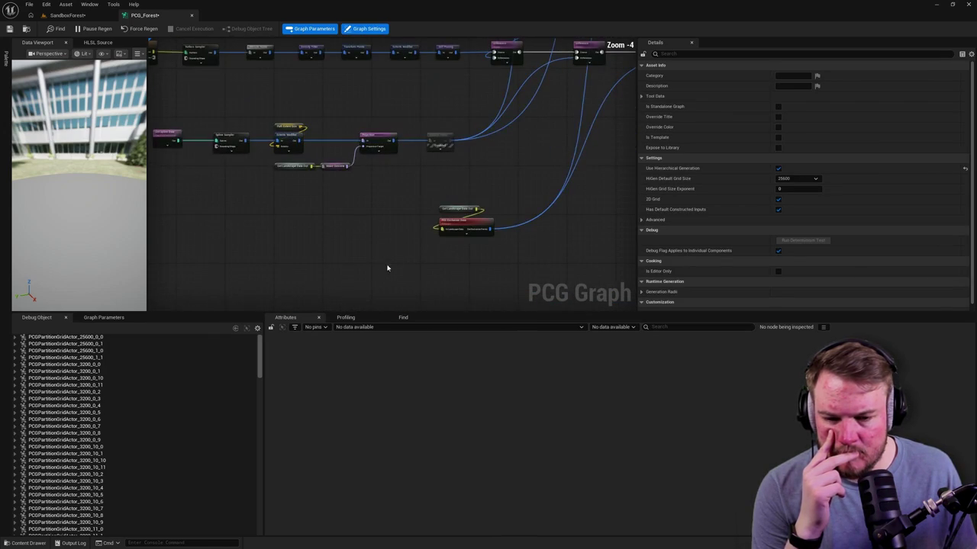
pyautogui.scroll(-10, 70, 424)
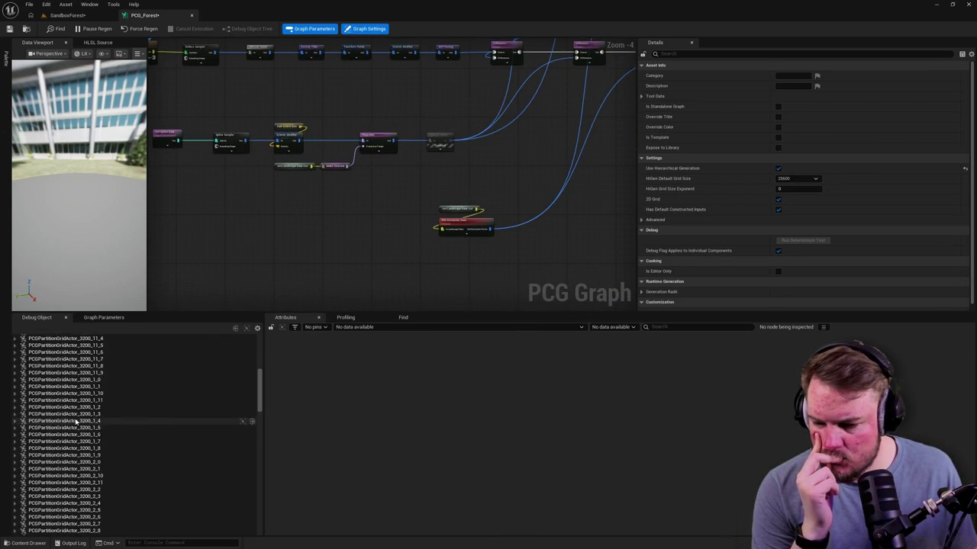
pyautogui.scroll(-9, 70, 422)
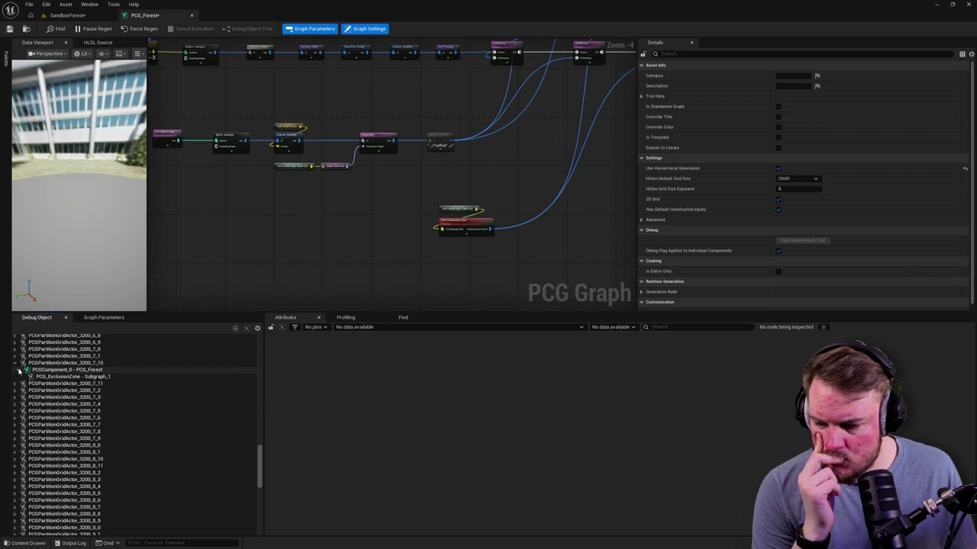
pyautogui.click(14, 363)
pyautogui.scroll(4, 114, 405)
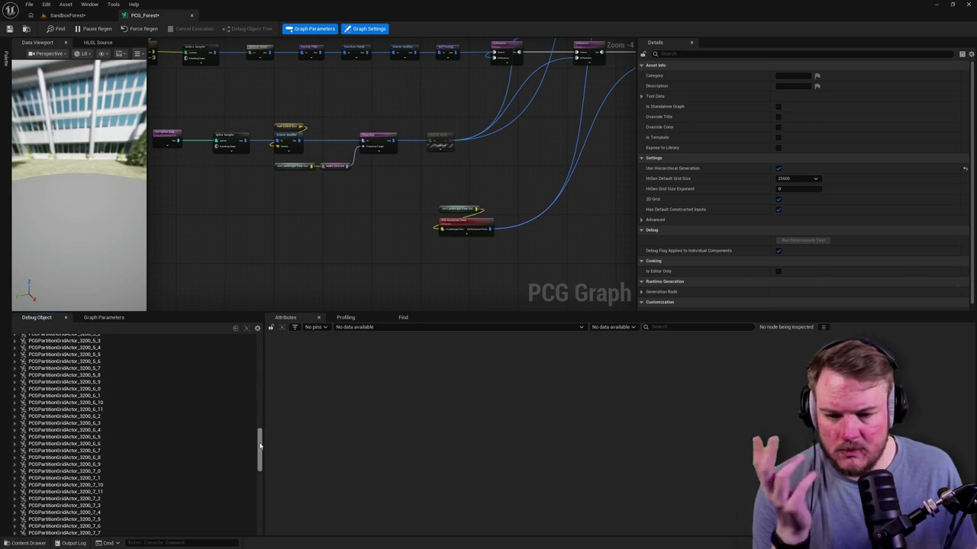
pyautogui.moveTo(260, 446); pyautogui.dragTo(259, 353)
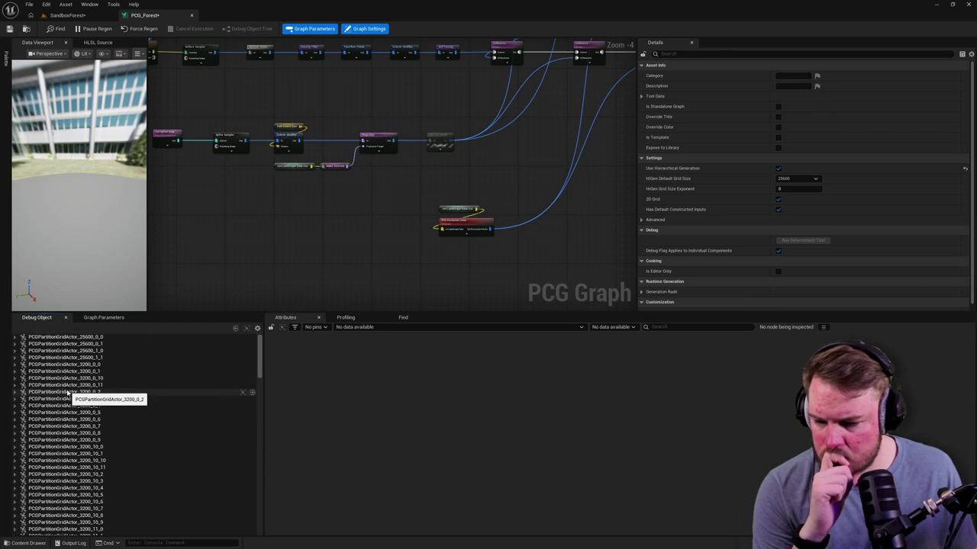
pyautogui.click(347, 318)
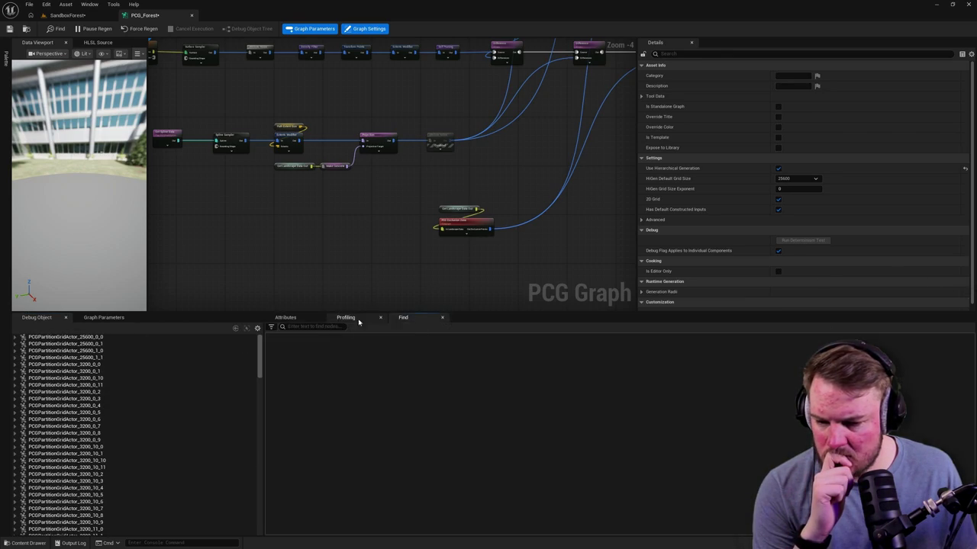
# Turn on debug display for the Self Pruning node and close the PCG_Forest graph
pyautogui.scroll(-2, 355, 175)
pyautogui.scroll(2, 355, 175)
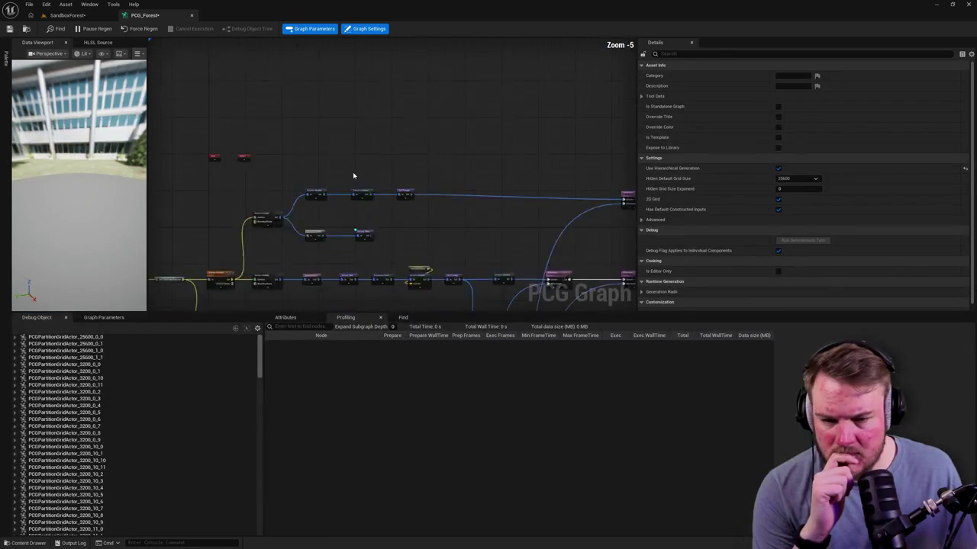
pyautogui.click(423, 201)
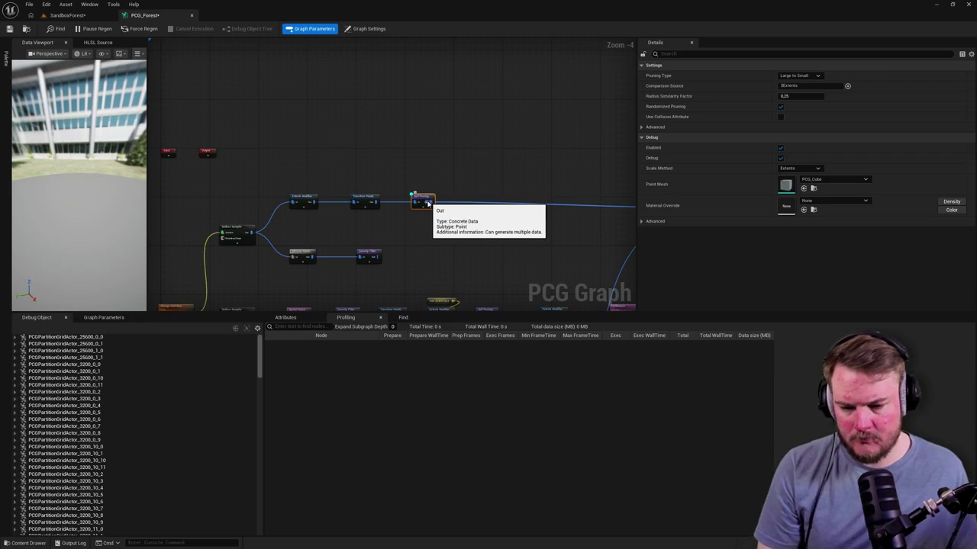
pyautogui.press('d')
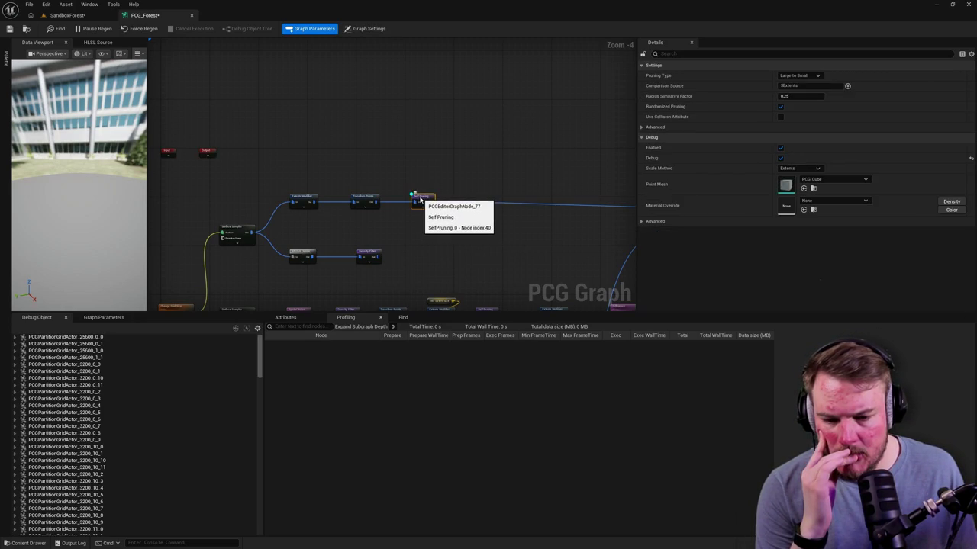
pyautogui.click(191, 15)
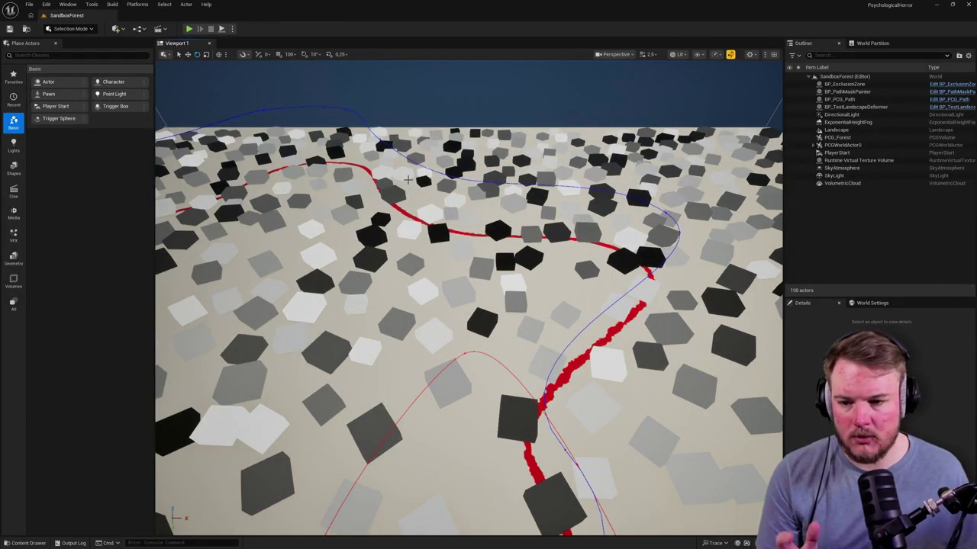
pyautogui.hotkey('ctrl', 'space')
# Reopen PCG_Forest from the Content Drawer and enlarge its floating graph window
pyautogui.doubleClick(185, 336)
pyautogui.click(74, 15)
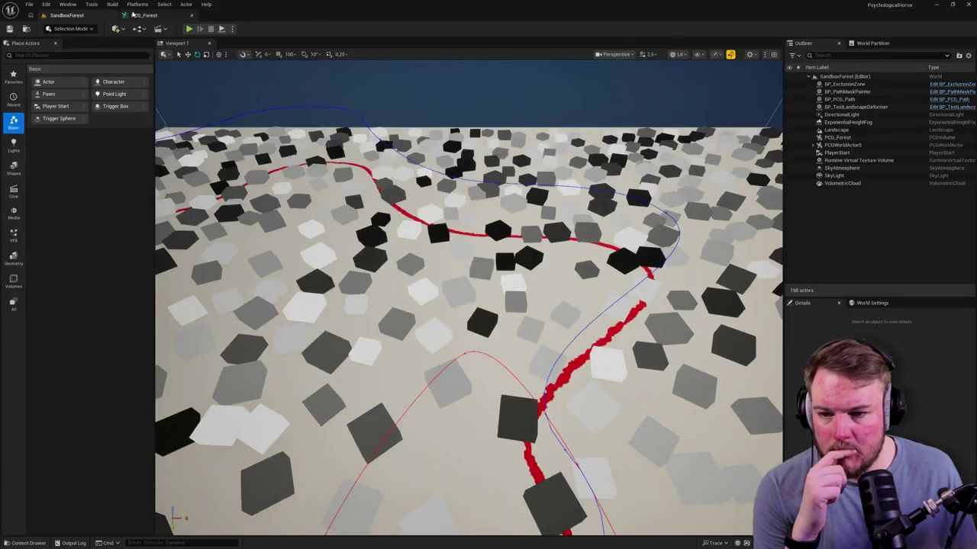
pyautogui.scroll(-3, 338, 115)
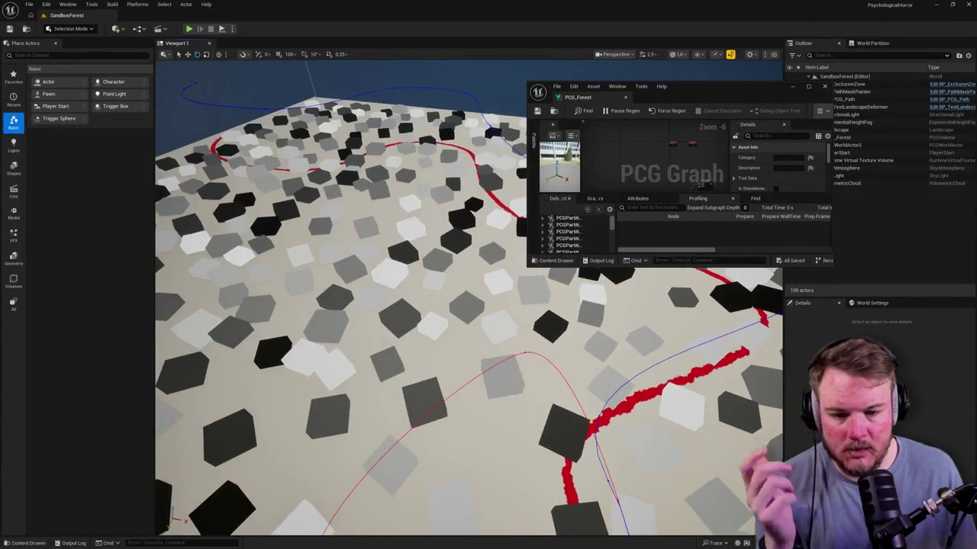
pyautogui.scroll(-2, 338, 114)
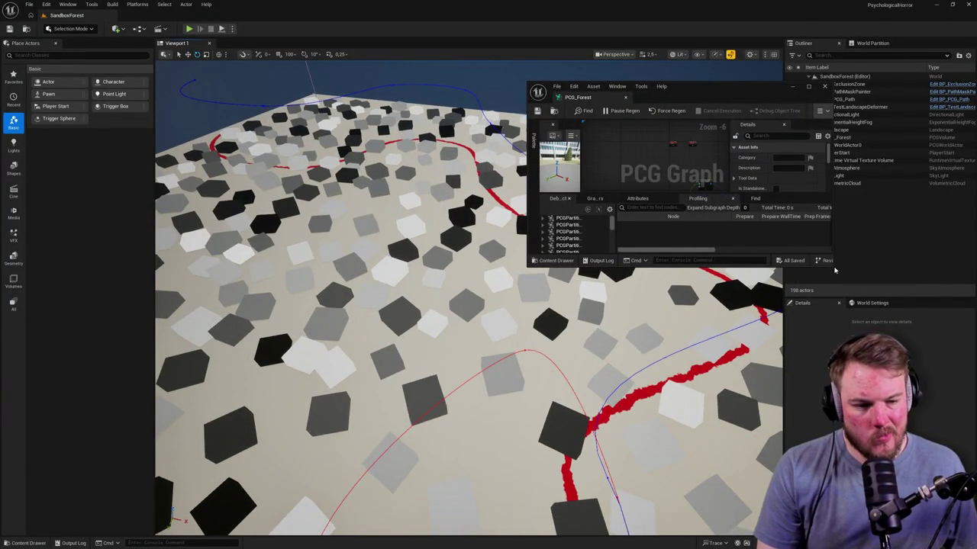
pyautogui.moveTo(831, 265)
pyautogui.mouseDown()
pyautogui.moveTo(940, 382)
pyautogui.moveTo(951, 427)
pyautogui.mouseUp()
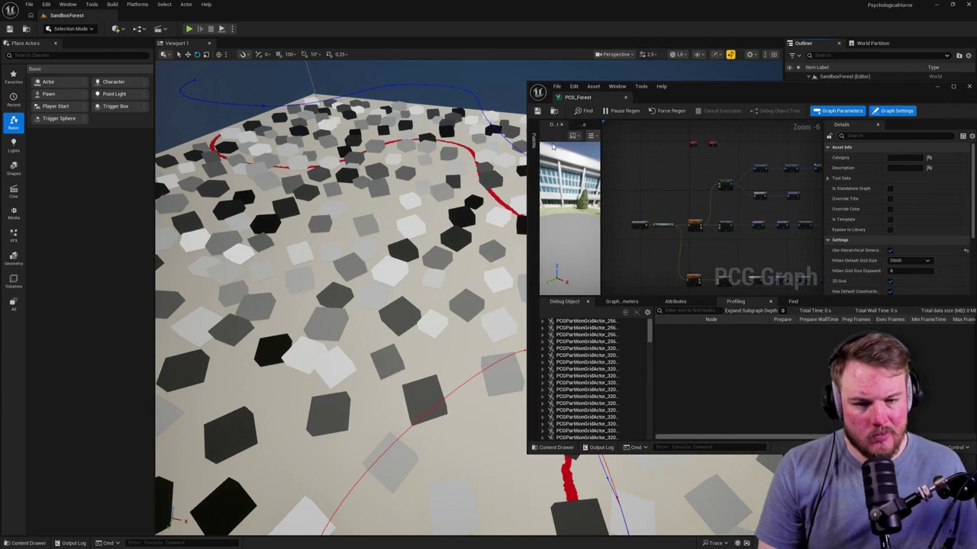
pyautogui.moveTo(529, 134); pyautogui.dragTo(333, 134)
pyautogui.moveTo(599, 92)
pyautogui.mouseDown()
pyautogui.moveTo(599, 42)
pyautogui.moveTo(645, 41)
pyautogui.mouseUp()
pyautogui.scroll(6, 709, 152)
pyautogui.scroll(-5, 706, 141)
pyautogui.scroll(3, 687, 168)
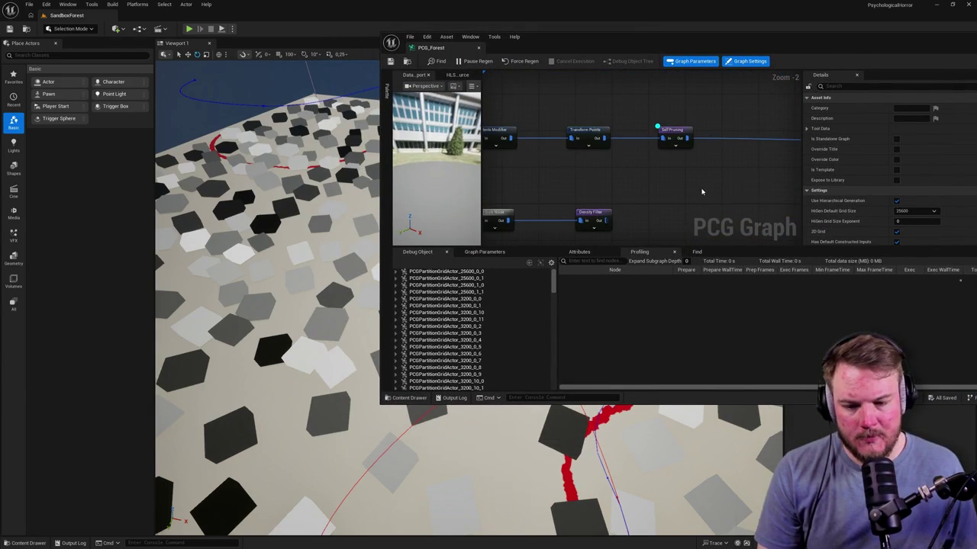
pyautogui.scroll(-5, 707, 154)
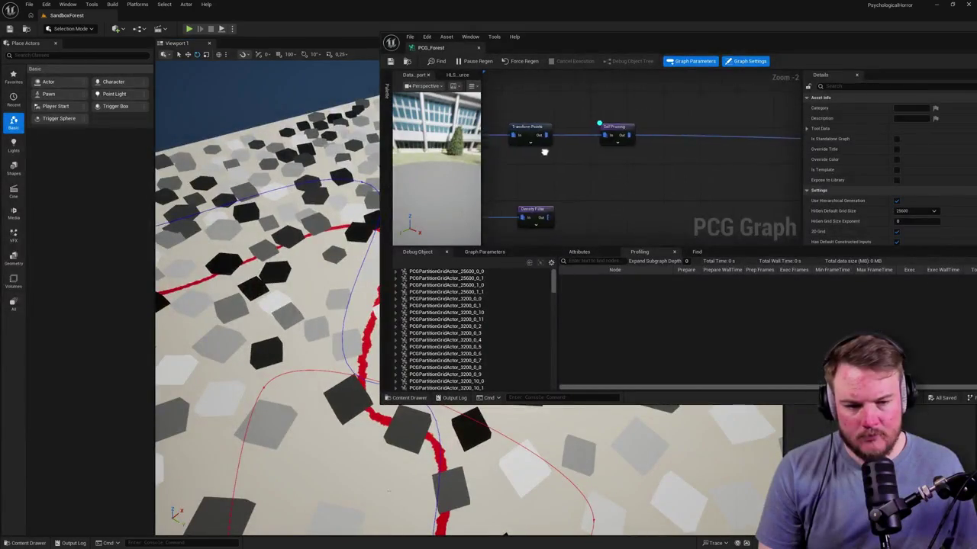
pyautogui.scroll(3, 634, 155)
# Select the Difference node and frame the area around it
pyautogui.click(616, 138)
pyautogui.scroll(1, 525, 246)
pyautogui.moveTo(578, 163)
pyautogui.mouseDown()
pyautogui.moveTo(636, 81)
pyautogui.moveTo(646, 186)
pyautogui.moveTo(728, 109)
pyautogui.moveTo(595, 107)
pyautogui.mouseUp()
pyautogui.scroll(-4, 637, 172)
pyautogui.scroll(2, 638, 171)
pyautogui.scroll(4, 637, 218)
pyautogui.scroll(-3, 649, 152)
pyautogui.scroll(2, 577, 102)
# Duplicate the Difference node and wire the original's Out into the copy's Source
pyautogui.moveTo(577, 101)
pyautogui.mouseDown()
pyautogui.moveTo(550, 143)
pyautogui.moveTo(637, 130)
pyautogui.mouseUp()
pyautogui.hotkey('ctrl', 'v')
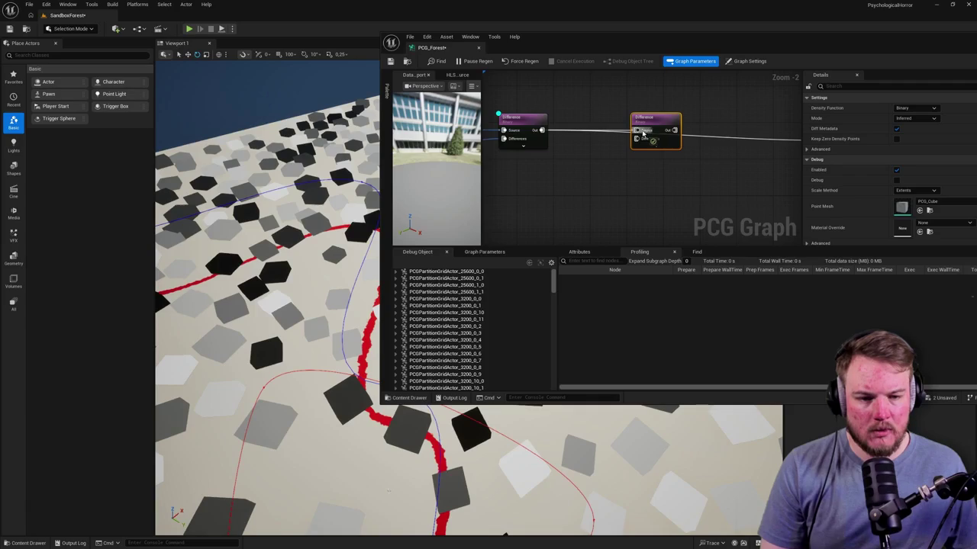
pyautogui.scroll(-4, 640, 209)
pyautogui.scroll(2, 640, 209)
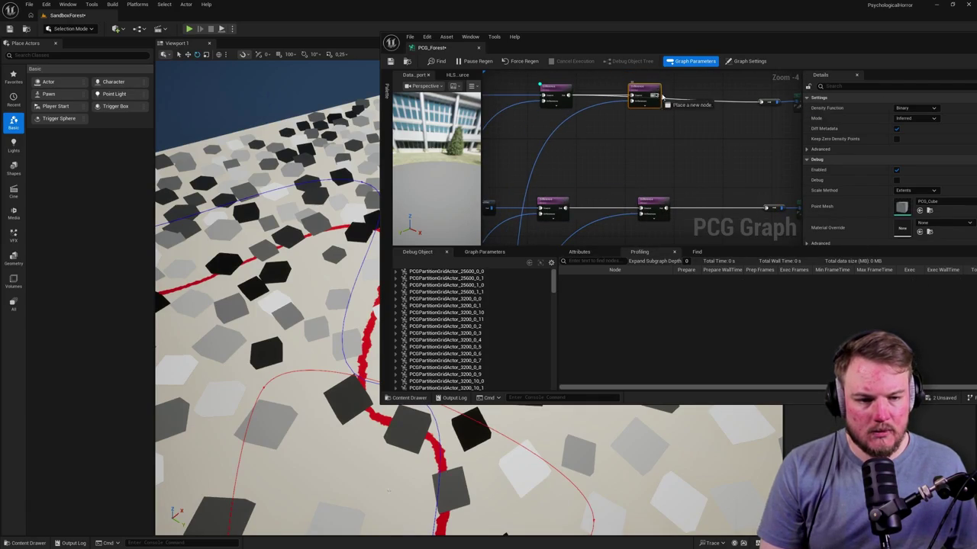
pyautogui.moveTo(760, 100); pyautogui.dragTo(633, 124)
# Move the final mesh output node back in line after the new Difference node
pyautogui.moveTo(621, 87); pyautogui.dragTo(699, 126)
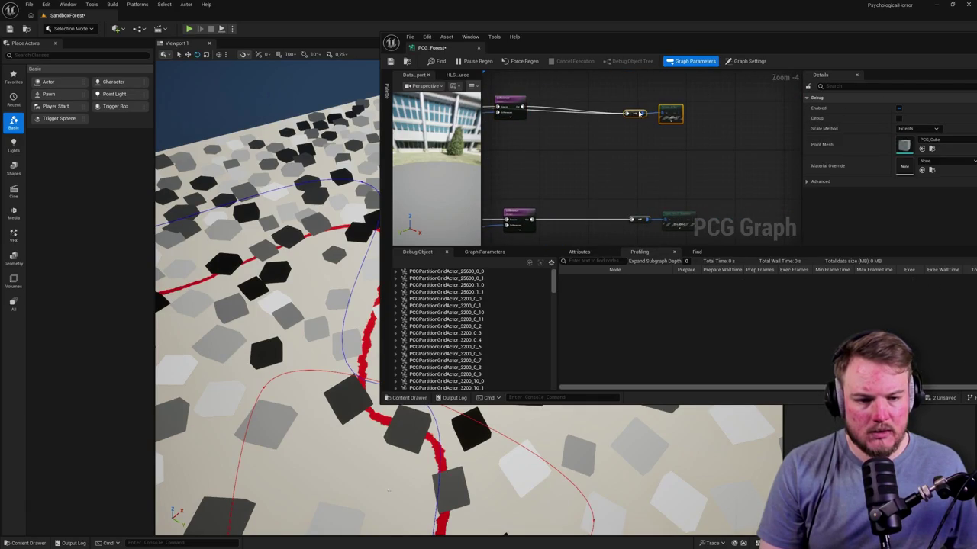
pyautogui.press('f')
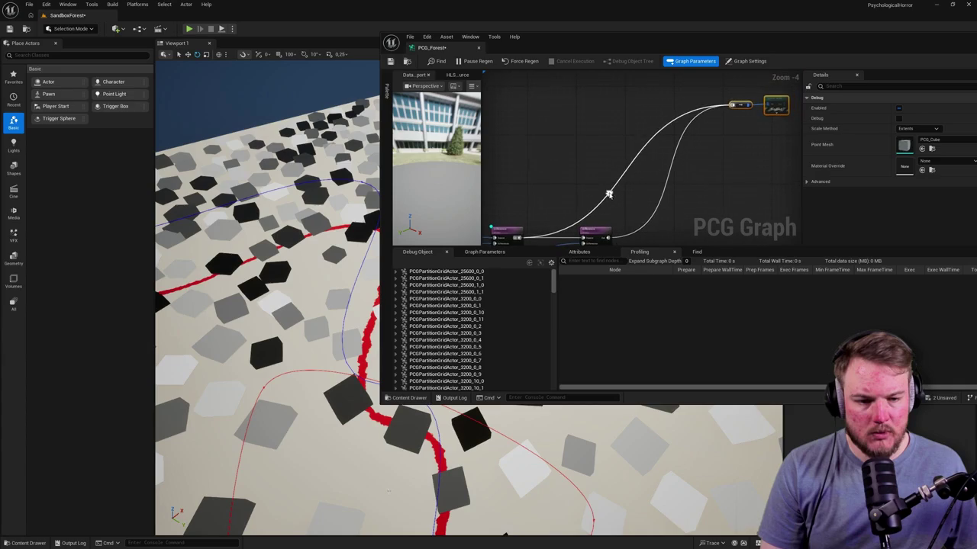
pyautogui.click(628, 189)
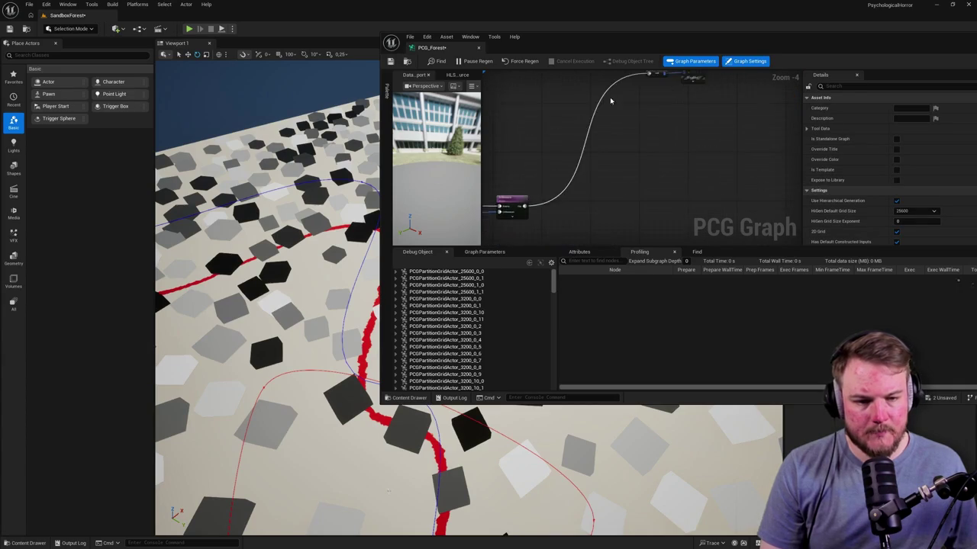
pyautogui.click(674, 117)
pyautogui.moveTo(675, 116)
pyautogui.mouseDown()
pyautogui.moveTo(687, 209)
pyautogui.moveTo(680, 175)
pyautogui.moveTo(694, 172)
pyautogui.moveTo(669, 186)
pyautogui.mouseUp()
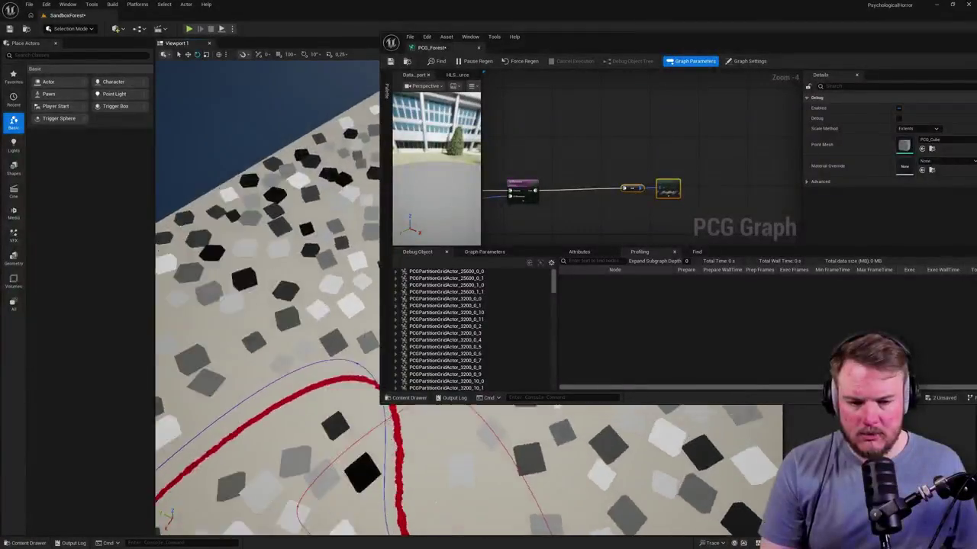
# Inspect both Difference nodes' settings and wiring in the narrowed graph window
pyautogui.moveTo(380, 128); pyautogui.dragTo(500, 128)
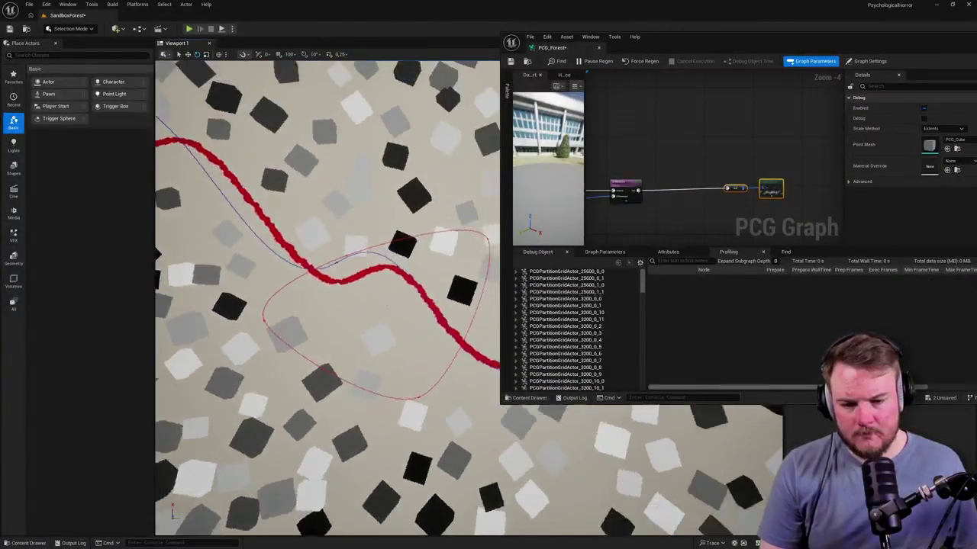
pyautogui.moveTo(688, 127)
pyautogui.mouseDown()
pyautogui.moveTo(709, 114)
pyautogui.moveTo(671, 137)
pyautogui.mouseUp()
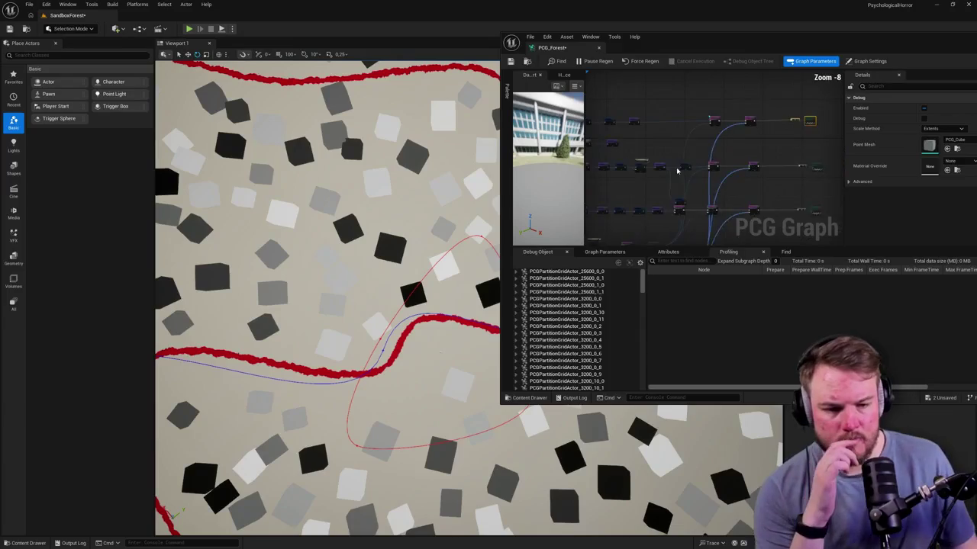
pyautogui.scroll(1, 658, 155)
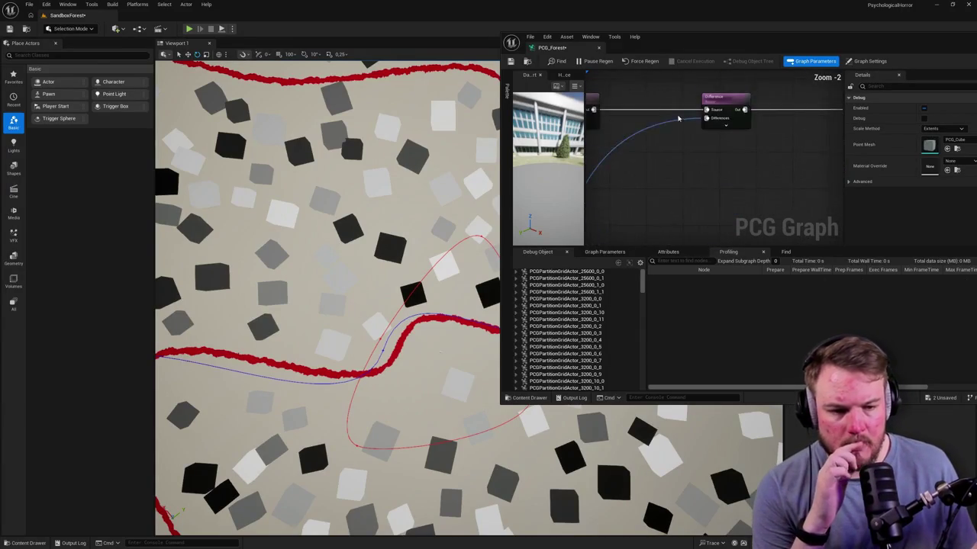
pyautogui.click(678, 130)
pyautogui.scroll(1, 693, 137)
pyautogui.moveTo(694, 137)
pyautogui.mouseDown()
pyautogui.moveTo(710, 148)
pyautogui.moveTo(713, 167)
pyautogui.mouseUp()
pyautogui.moveTo(704, 199); pyautogui.dragTo(701, 142)
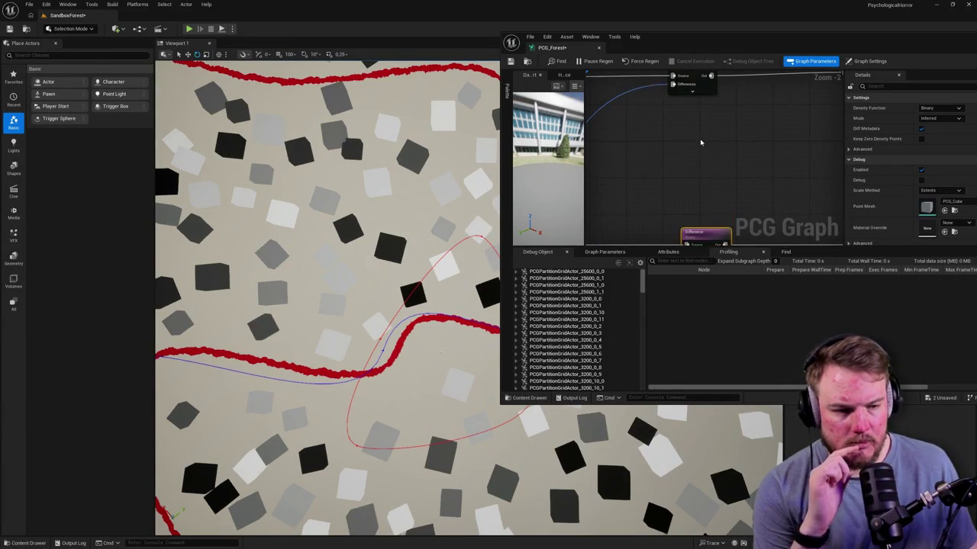
pyautogui.scroll(-2, 704, 180)
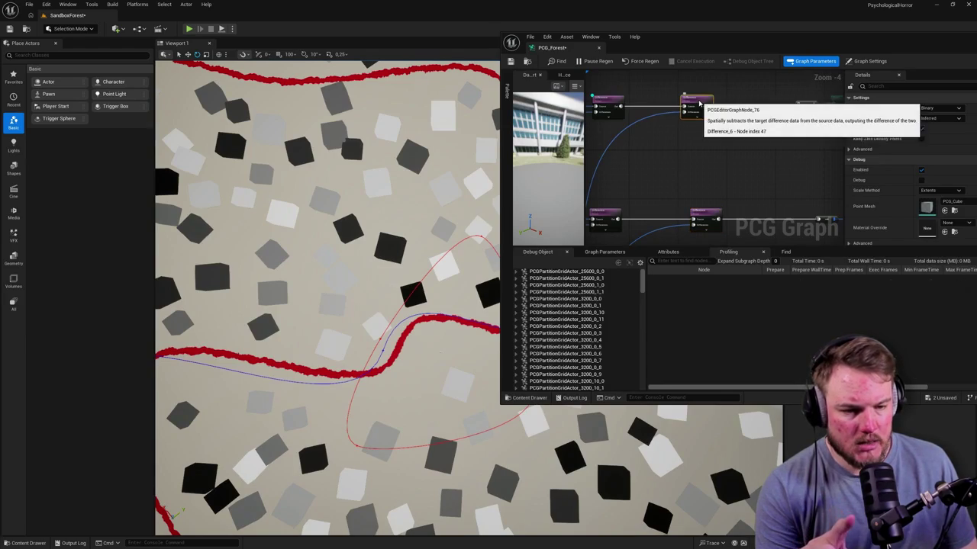
pyautogui.scroll(-2, 707, 136)
pyautogui.scroll(4, 644, 215)
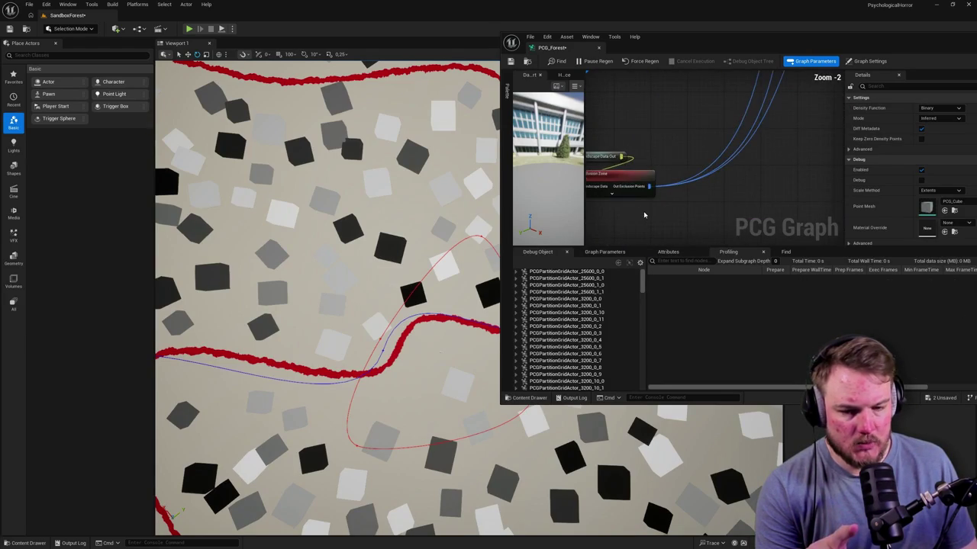
# Review the red path in the level, then dock the PCG_Forest graph as a main-editor tab
pyautogui.moveTo(406, 256); pyautogui.dragTo(443, 229)
pyautogui.moveTo(752, 245)
pyautogui.mouseDown()
pyautogui.moveTo(750, 173)
pyautogui.moveTo(689, 181)
pyautogui.moveTo(719, 192)
pyautogui.moveTo(723, 142)
pyautogui.mouseUp()
pyautogui.moveTo(370, 243)
pyautogui.mouseDown()
pyautogui.moveTo(404, 243)
pyautogui.moveTo(369, 240)
pyautogui.mouseUp()
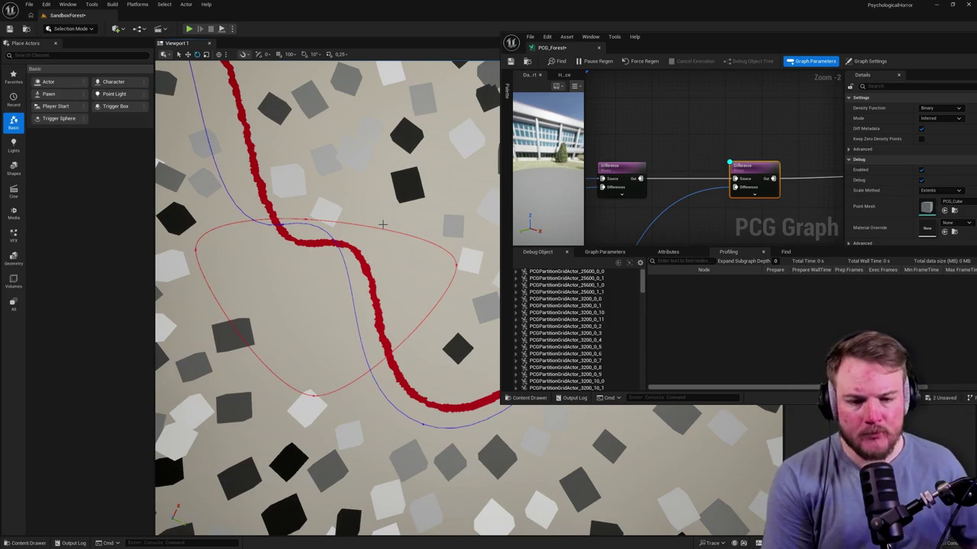
pyautogui.moveTo(383, 224); pyautogui.dragTo(382, 168)
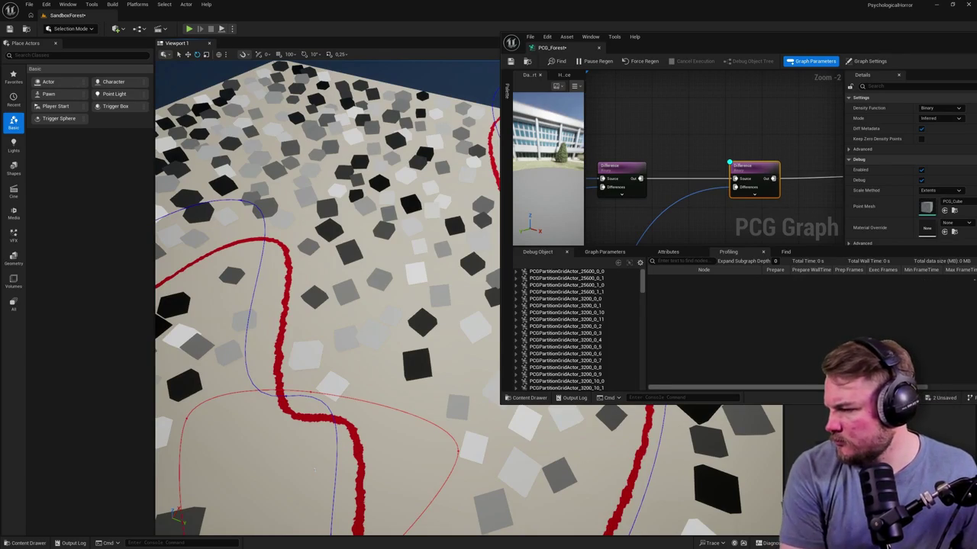
pyautogui.moveTo(551, 48)
pyautogui.mouseDown()
pyautogui.moveTo(290, 69)
pyautogui.moveTo(145, 15)
pyautogui.mouseUp()
pyautogui.scroll(-5, 294, 199)
pyautogui.scroll(7, 441, 155)
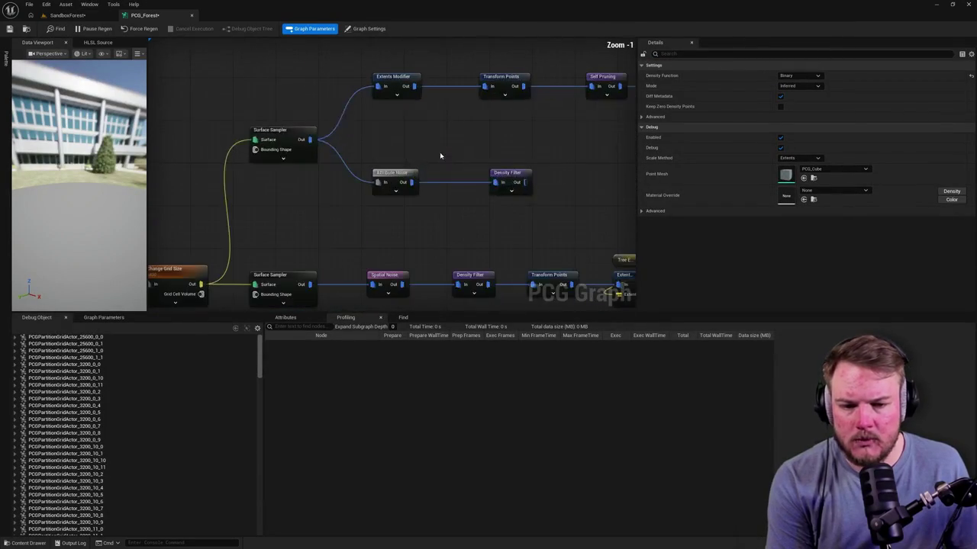
# Inspect the Transform Points node's offset, rotation and scale details while panning around the PCG_Forest graph
pyautogui.click(404, 129)
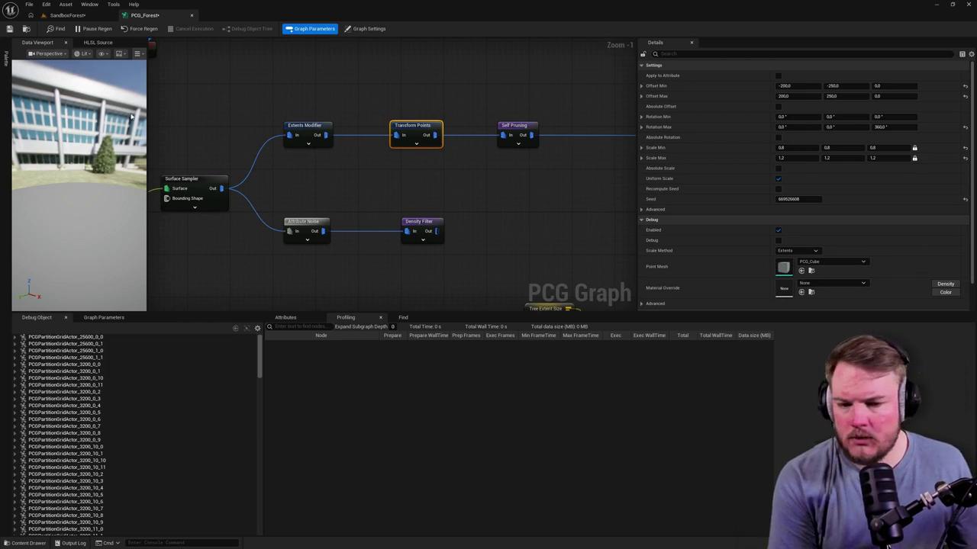
pyautogui.moveTo(432, 157)
pyautogui.mouseDown()
pyautogui.moveTo(410, 146)
pyautogui.moveTo(303, 190)
pyautogui.mouseUp()
pyautogui.scroll(-3, 252, 164)
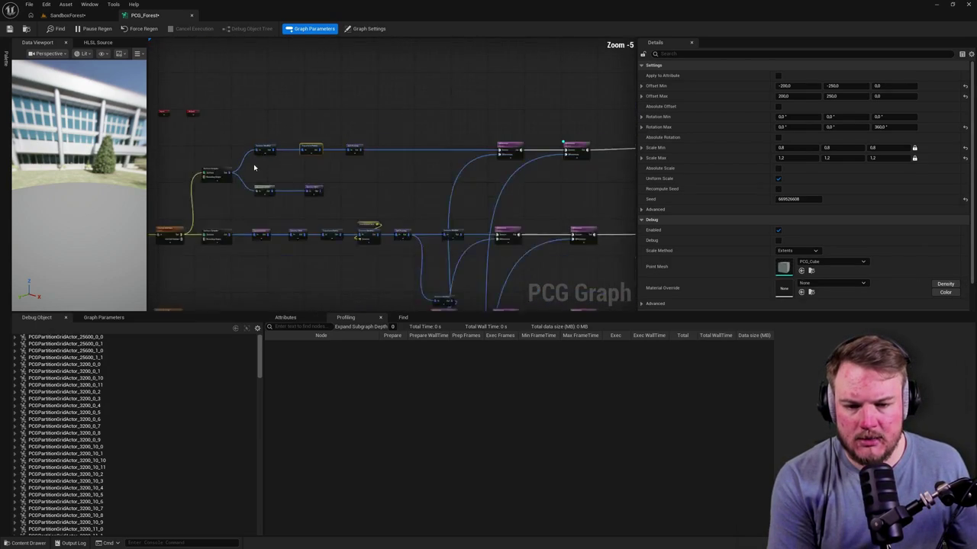
pyautogui.scroll(1, 267, 168)
pyautogui.moveTo(205, 179)
pyautogui.mouseDown()
pyautogui.moveTo(633, 160)
pyautogui.moveTo(396, 145)
pyautogui.mouseUp()
pyautogui.moveTo(297, 168); pyautogui.dragTo(410, 165)
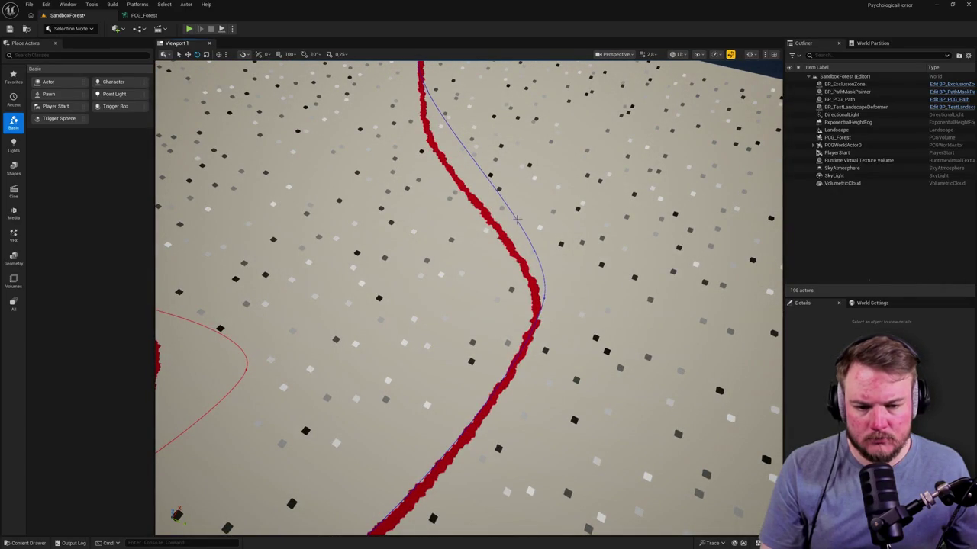
# Select the BP_PCG_Path spline in the level, then return to the PCG_Forest graph
pyautogui.click(519, 219)
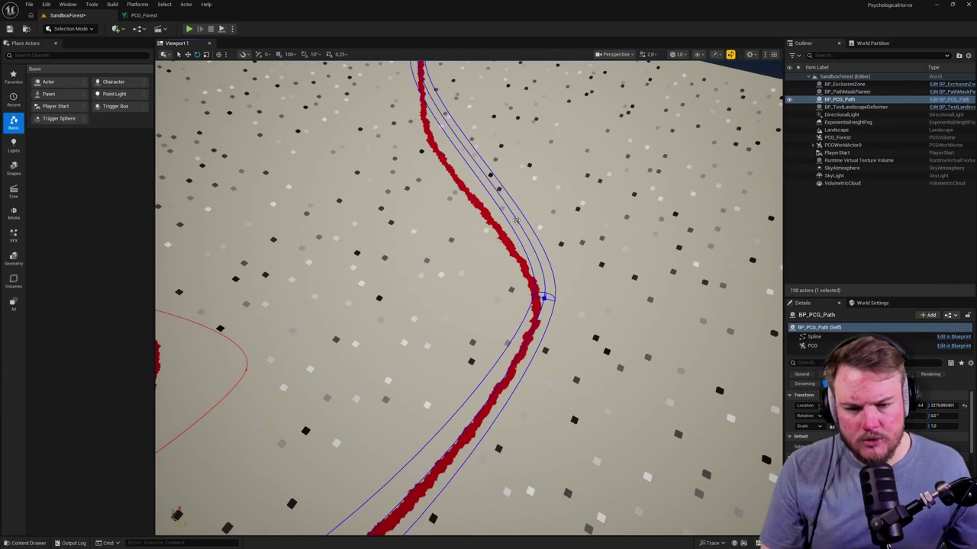
pyautogui.click(144, 15)
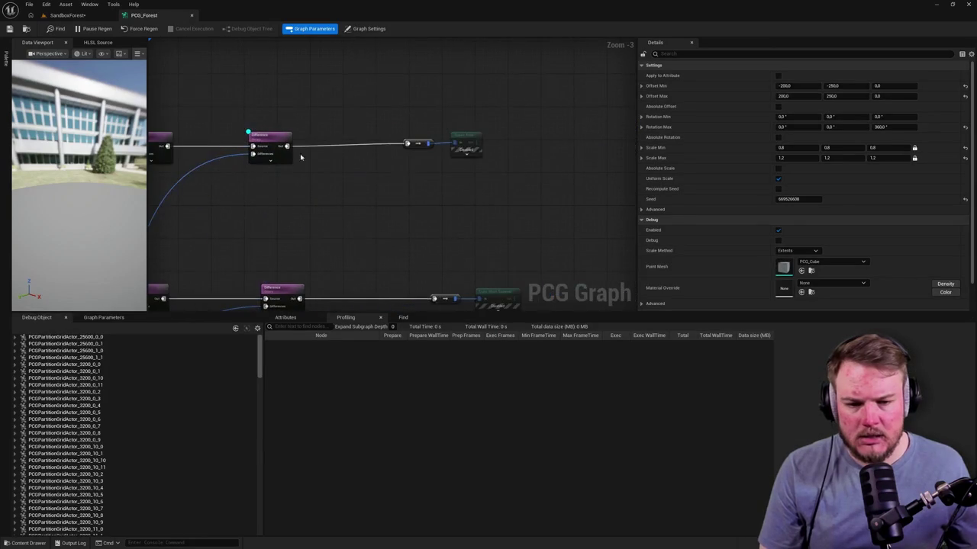
# Expand and collapse the Spawn Actor node to check its spawn settings, then view SandboxForest
pyautogui.click(463, 142)
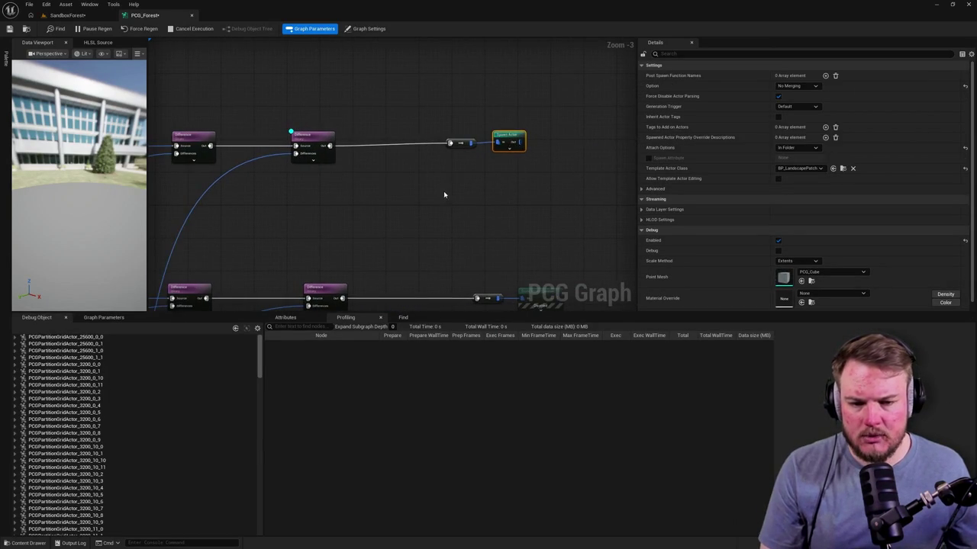
pyautogui.click(508, 150)
pyautogui.click(371, 95)
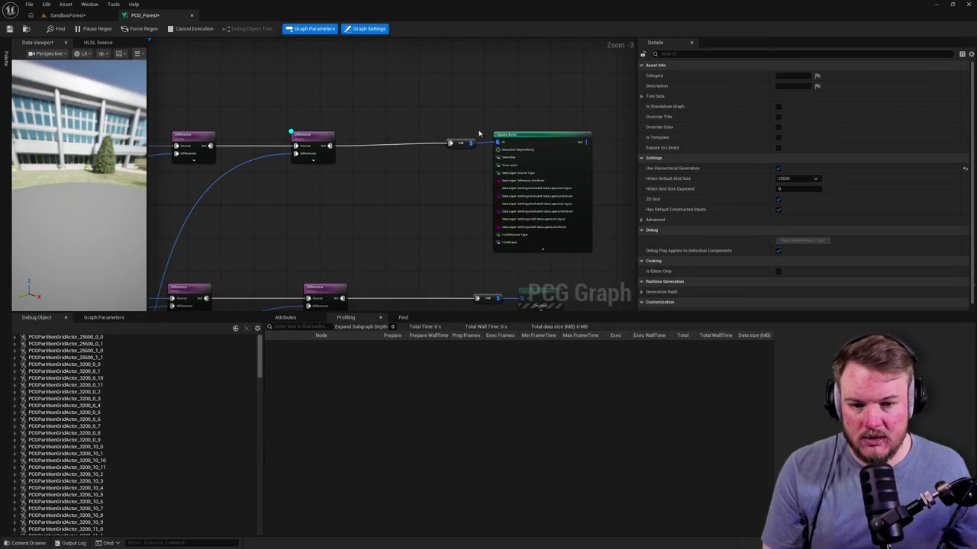
pyautogui.click(542, 249)
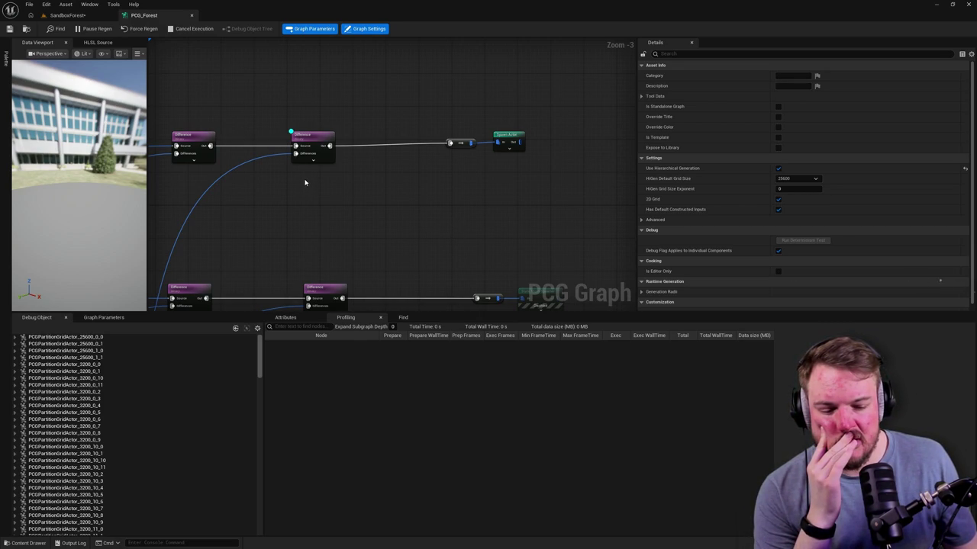
pyautogui.click(81, 15)
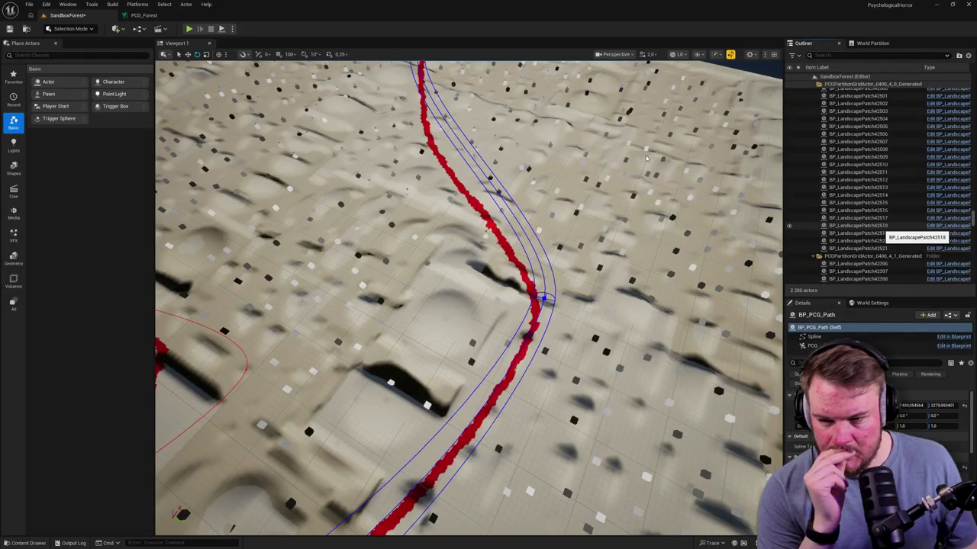
# Pause regeneration of the PCG_Forest graph and check the SandboxForest level
pyautogui.click(157, 16)
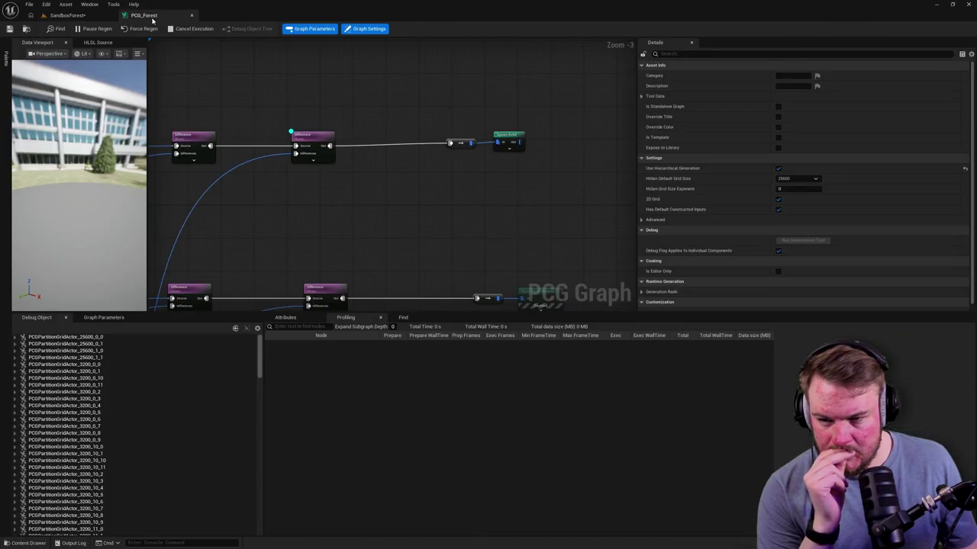
pyautogui.click(109, 32)
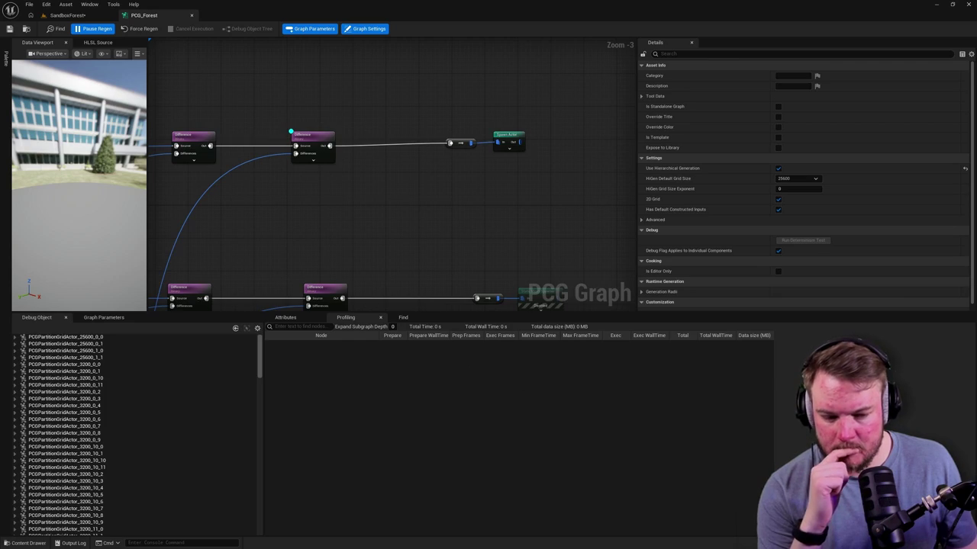
pyautogui.click(77, 17)
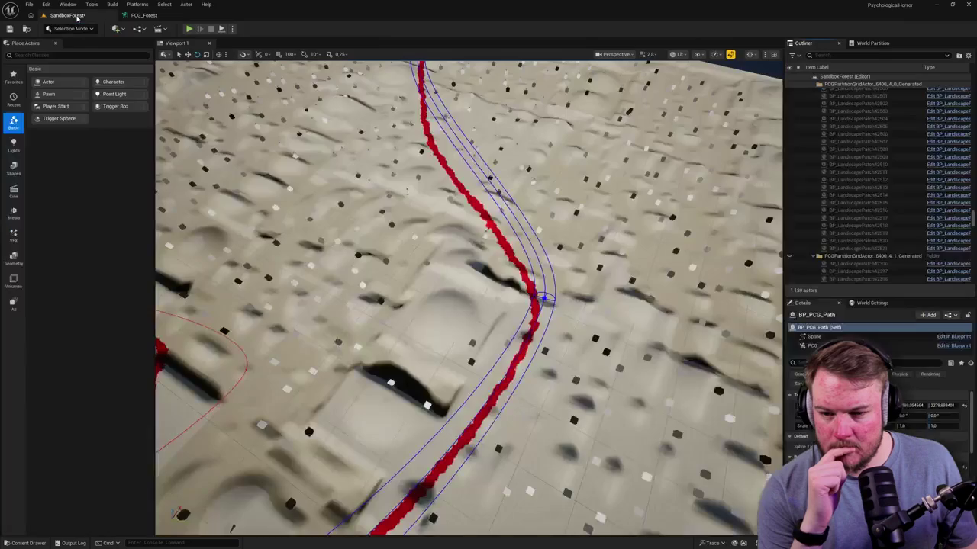
pyautogui.scroll(-10, 394, 177)
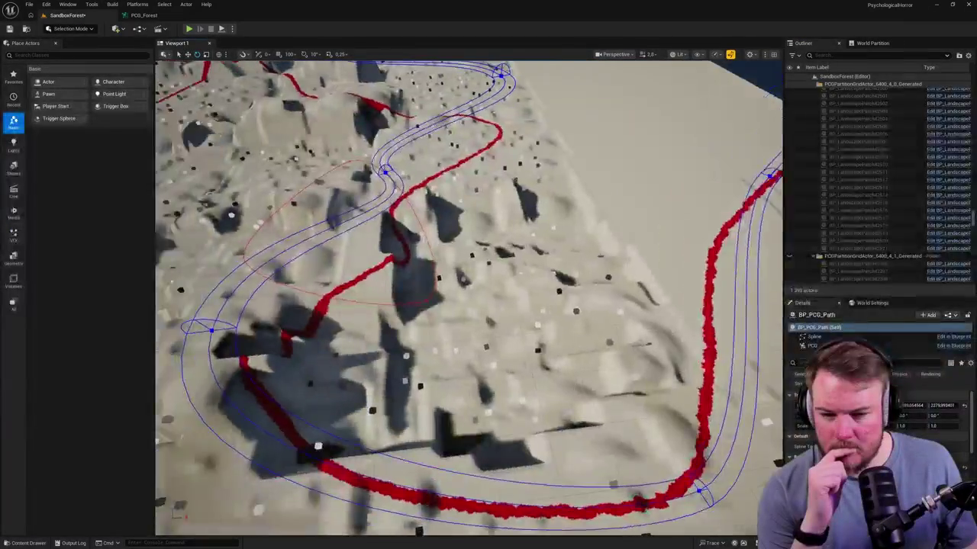
pyautogui.scroll(-3, 468, 299)
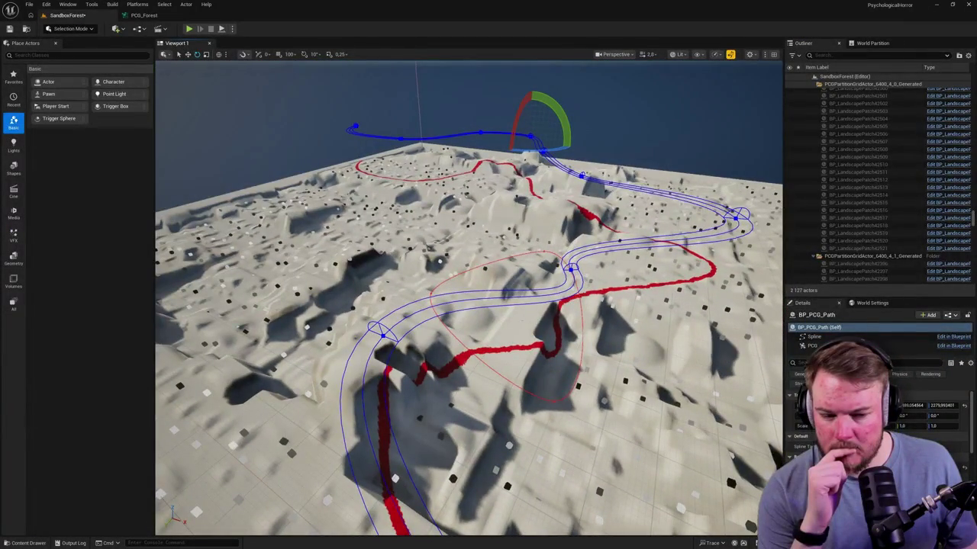
# Inspect the node spawning BP_LandscapePatch actors, comparing graph and level, then view the flattened terrain
pyautogui.click(143, 16)
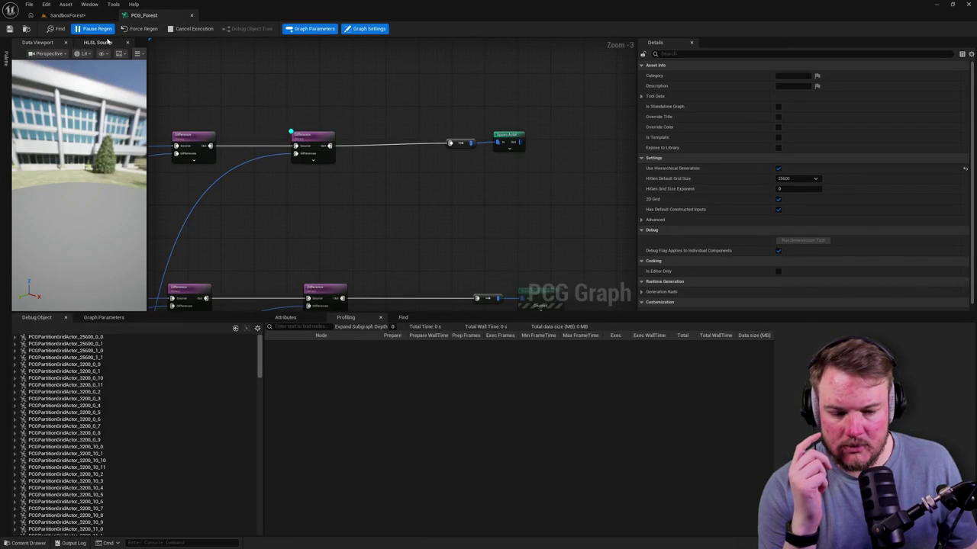
pyautogui.click(67, 16)
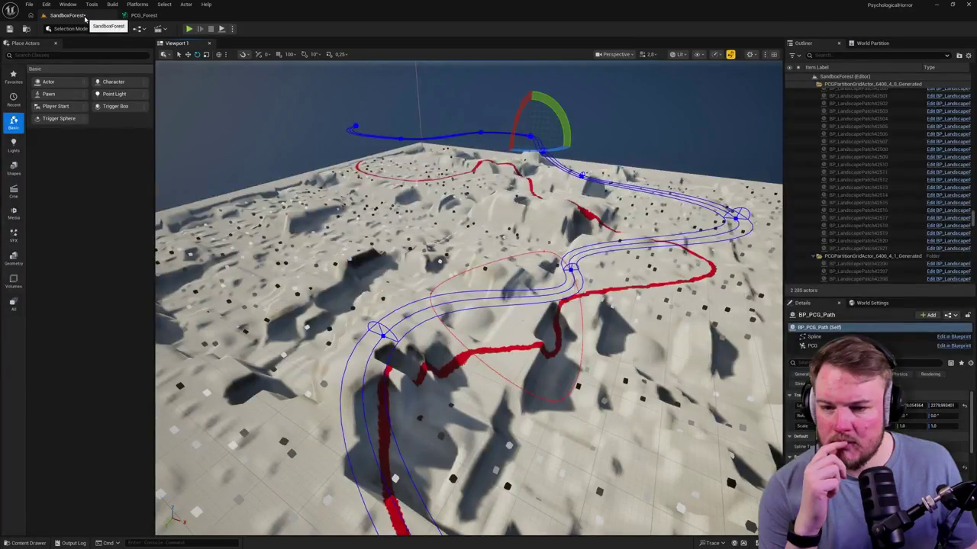
pyautogui.click(139, 15)
pyautogui.click(509, 143)
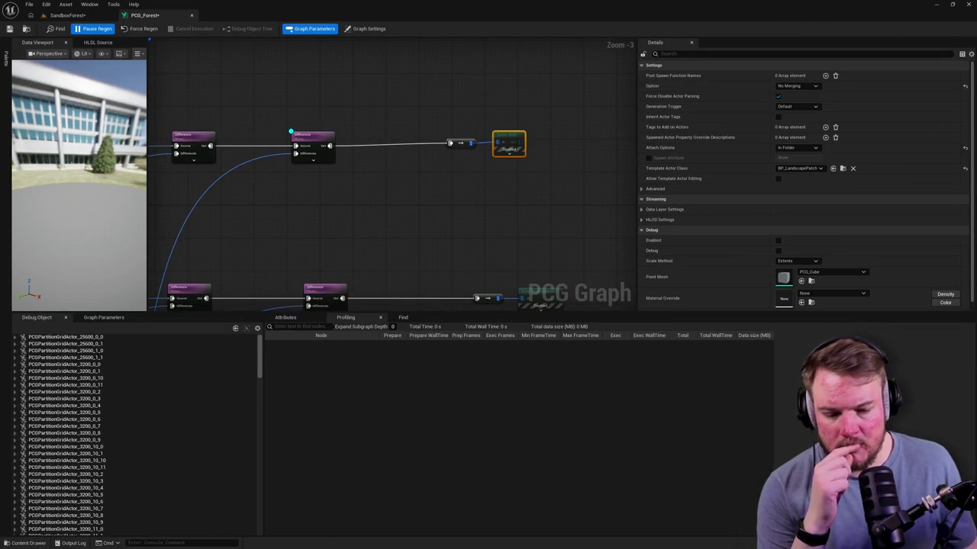
pyautogui.click(107, 16)
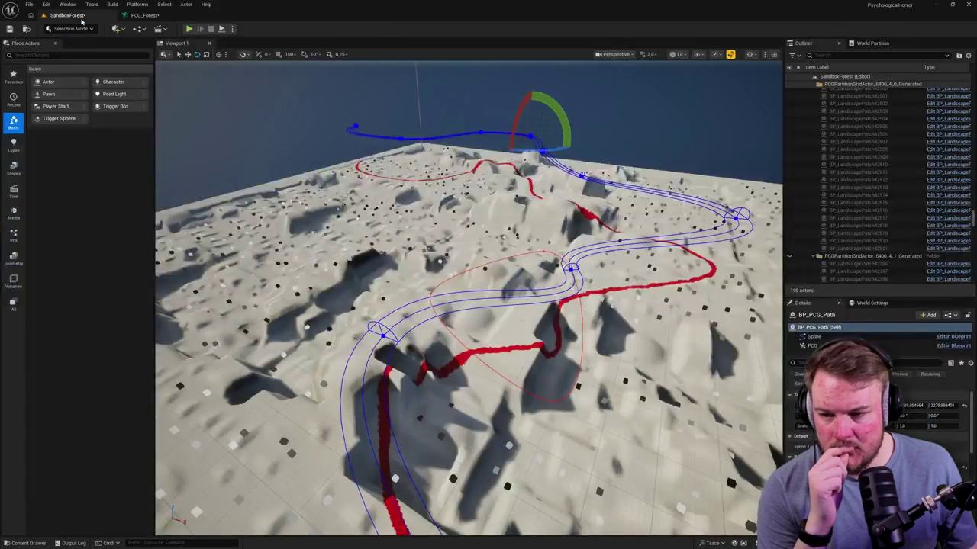
pyautogui.click(138, 15)
pyautogui.click(68, 15)
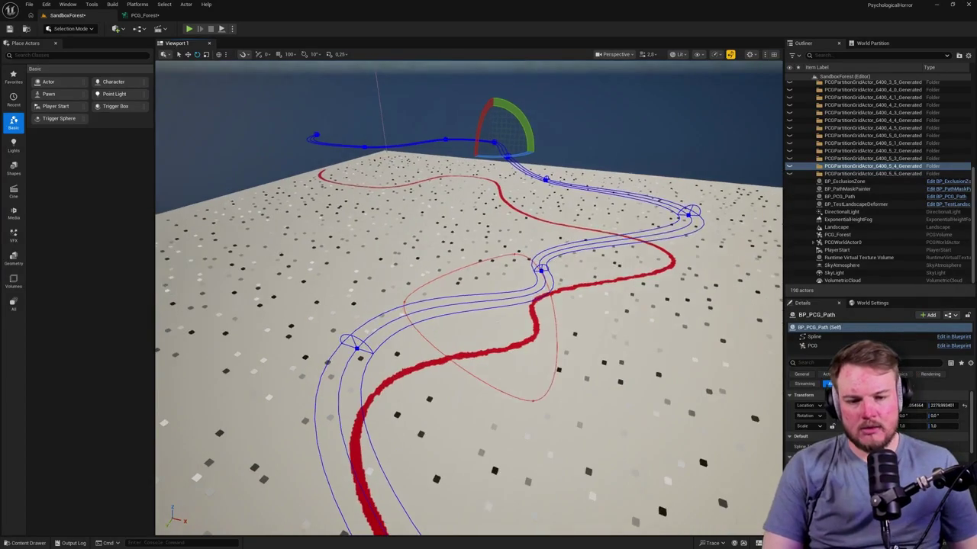
# Delete the whole range of PCGPartitionGridActor folders from the Outliner
pyautogui.scroll(-3, 873, 178)
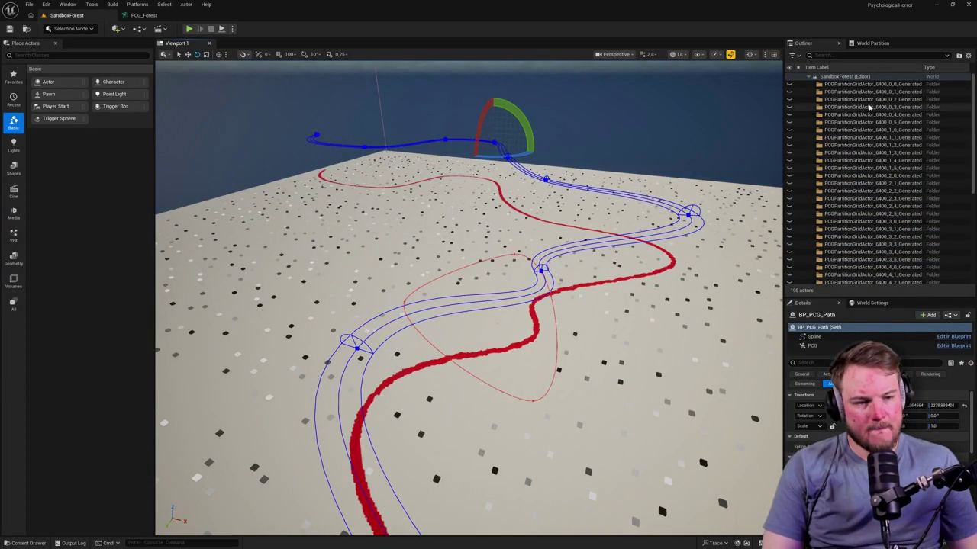
pyautogui.click(863, 140)
pyautogui.scroll(-1, 864, 145)
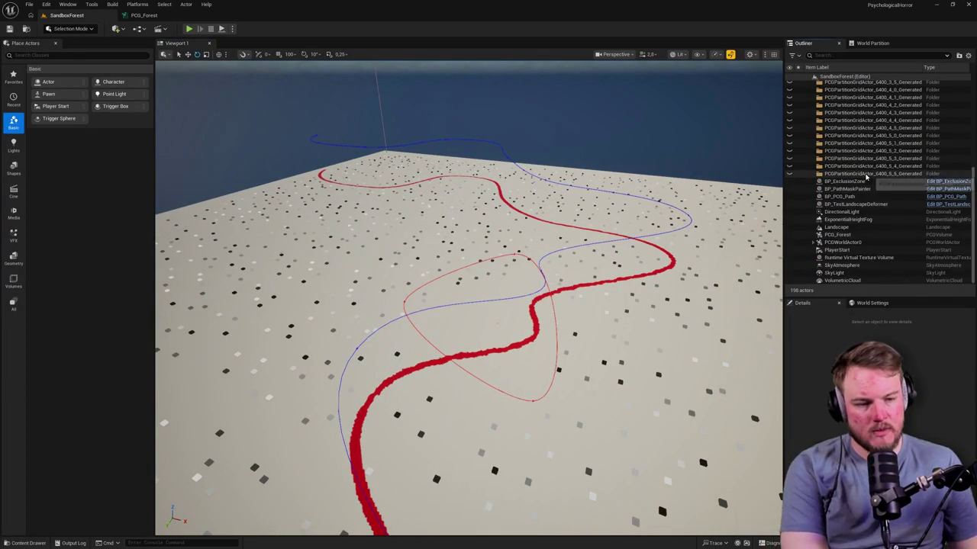
pyautogui.keyDown('shift'); pyautogui.click(877, 175); pyautogui.keyUp('shift')
pyautogui.press('Delete')
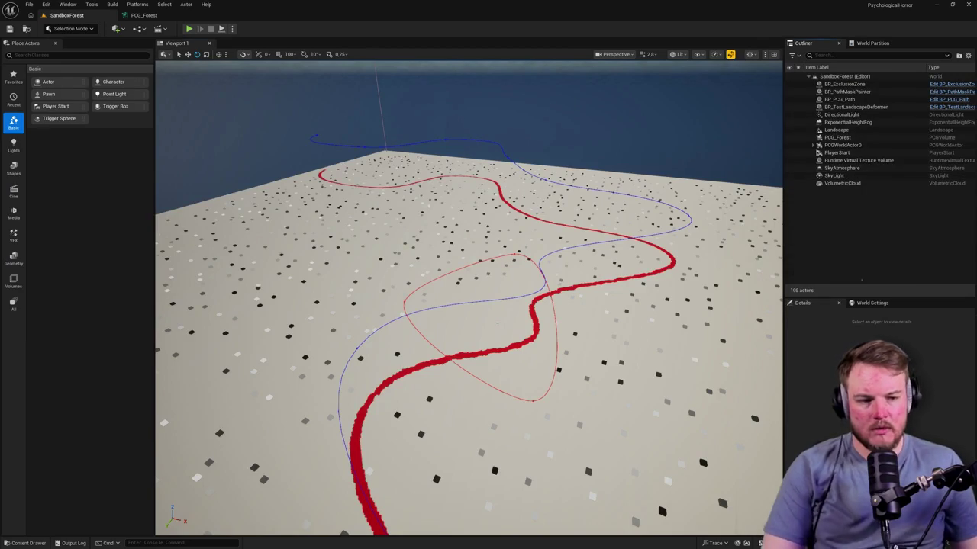
# Bring up the File menu's Favorite Levels list
pyautogui.scroll(2, 550, 103)
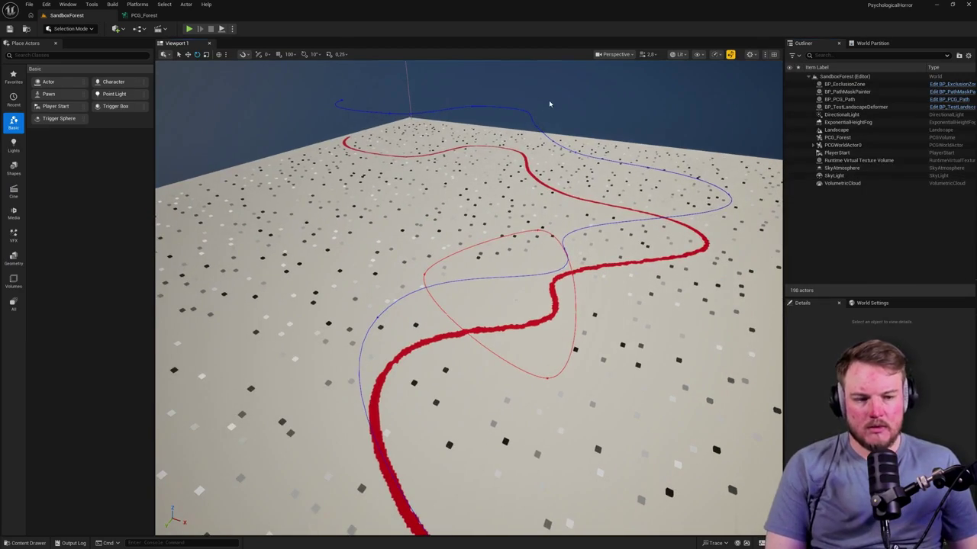
pyautogui.click(29, 5)
pyautogui.moveTo(82, 50)
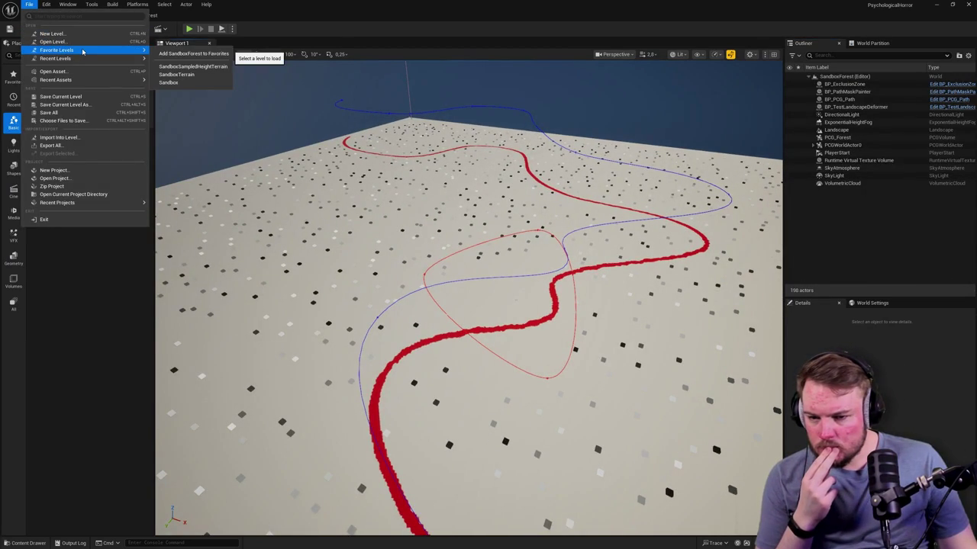
# Load SandboxSampledHeightTerrain from Favorite Levels and fly over the snowy hills and red paths
pyautogui.click(217, 67)
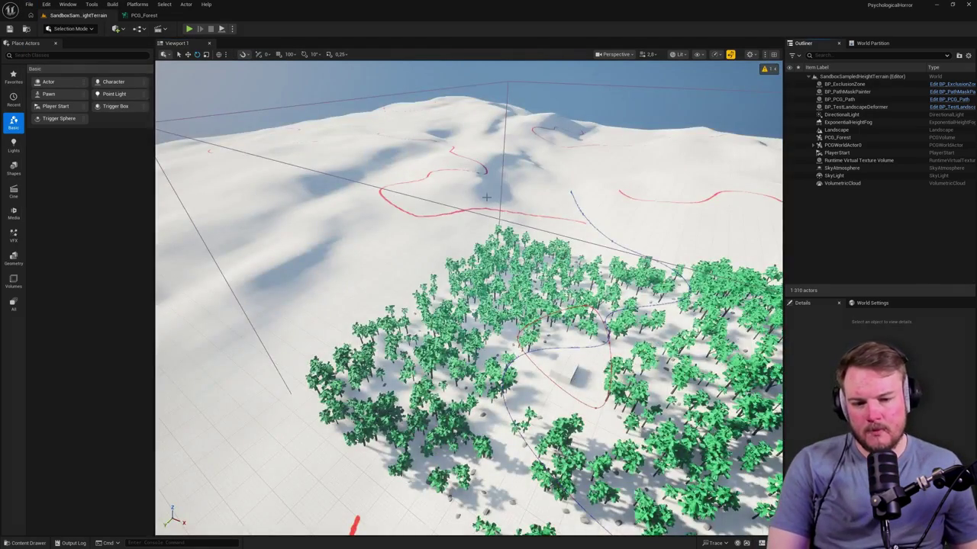
pyautogui.moveTo(487, 197)
pyautogui.mouseDown()
pyautogui.moveTo(486, 229)
pyautogui.moveTo(435, 267)
pyautogui.moveTo(454, 263)
pyautogui.moveTo(504, 195)
pyautogui.mouseUp()
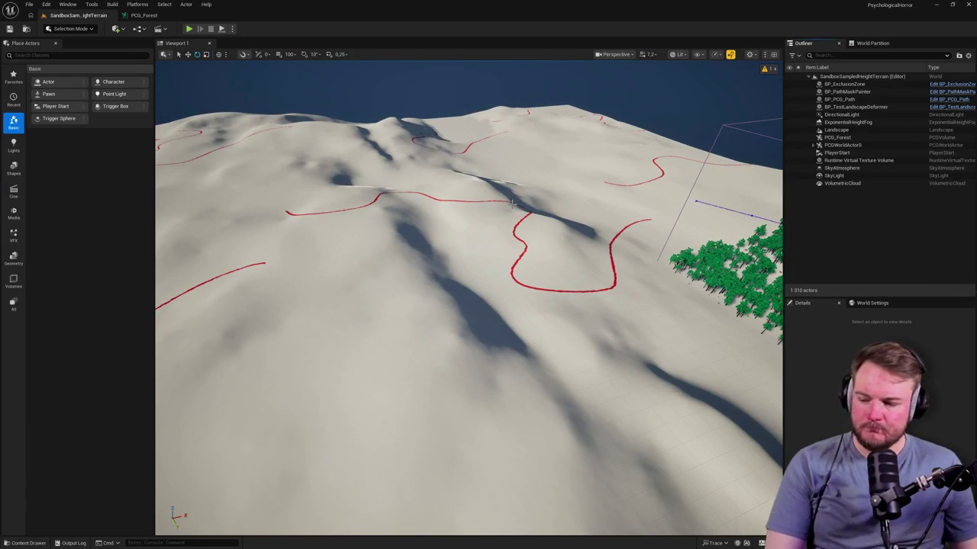
pyautogui.moveTo(556, 214); pyautogui.dragTo(551, 248)
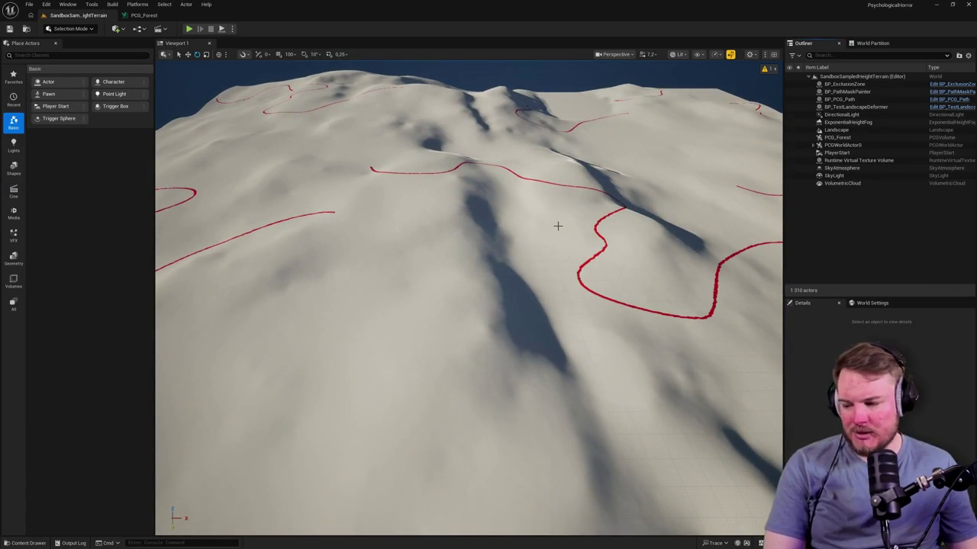
pyautogui.moveTo(546, 221)
pyautogui.mouseDown()
pyautogui.moveTo(547, 206)
pyautogui.moveTo(538, 229)
pyautogui.moveTo(538, 199)
pyautogui.moveTo(542, 229)
pyautogui.moveTo(542, 214)
pyautogui.mouseUp()
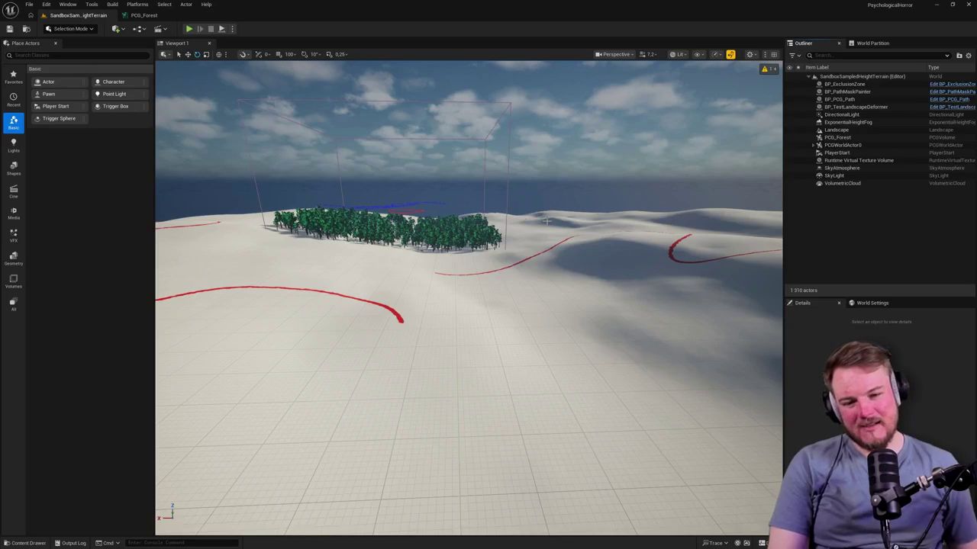
pyautogui.scroll(3, 643, 148)
# Lower the view over the pine forest, select the Landscape, then frame the BP_PCG_Path spline
pyautogui.scroll(5, 469, 298)
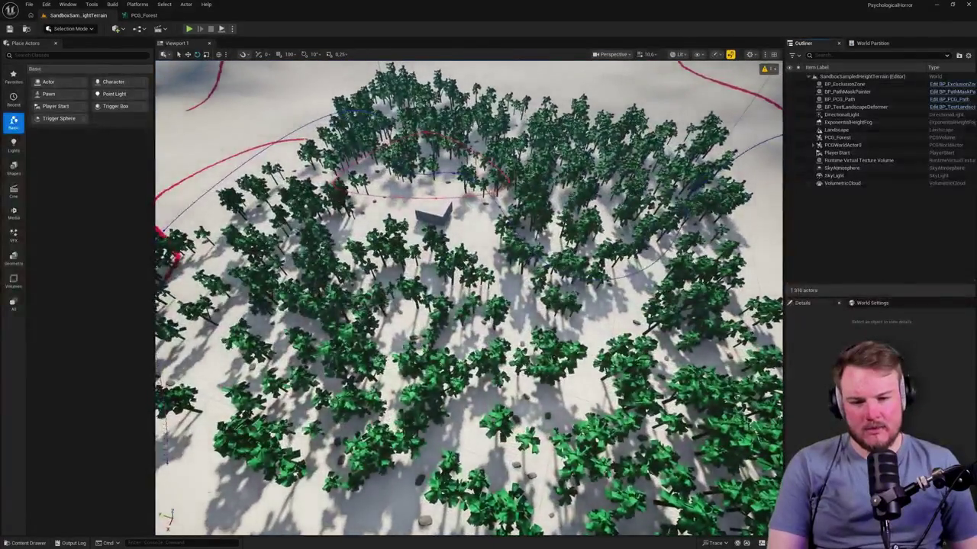
pyautogui.moveTo(469, 298); pyautogui.dragTo(446, 278)
pyautogui.scroll(-5, 468, 297)
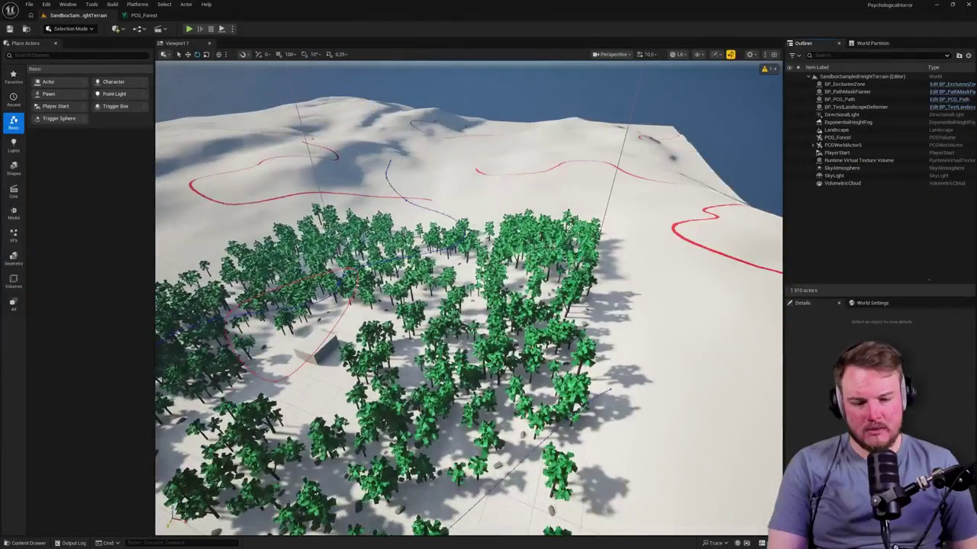
pyautogui.scroll(4, 468, 298)
pyautogui.scroll(5, 468, 298)
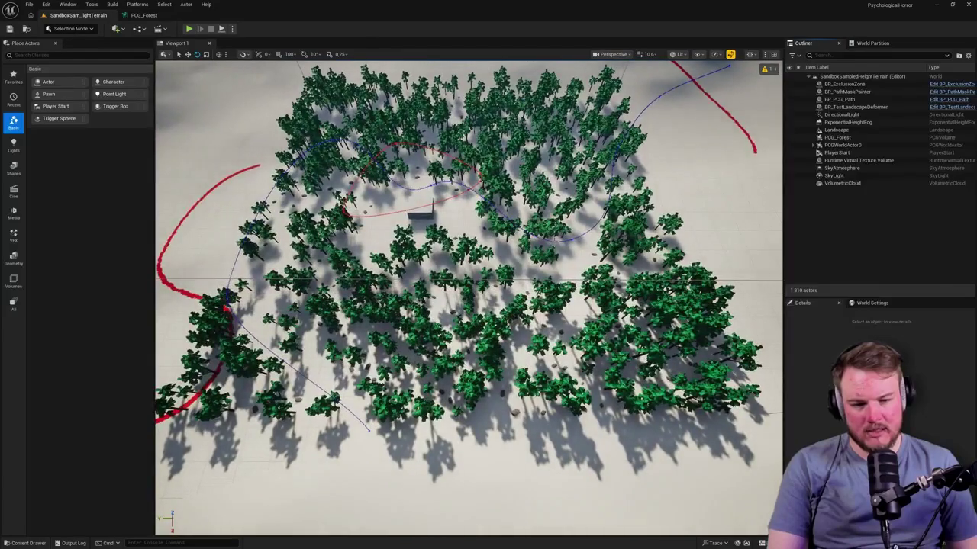
pyautogui.click(836, 129)
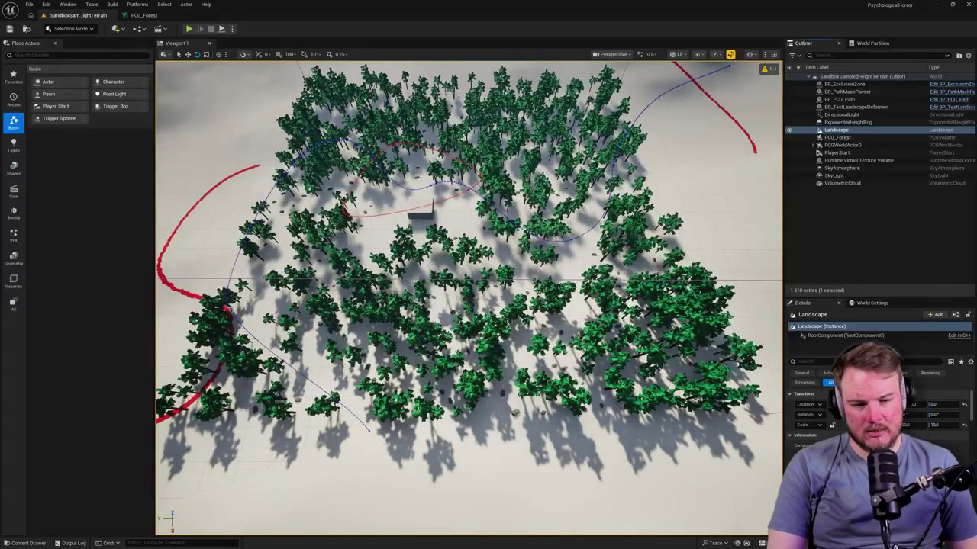
pyautogui.click(840, 100)
pyautogui.press('f')
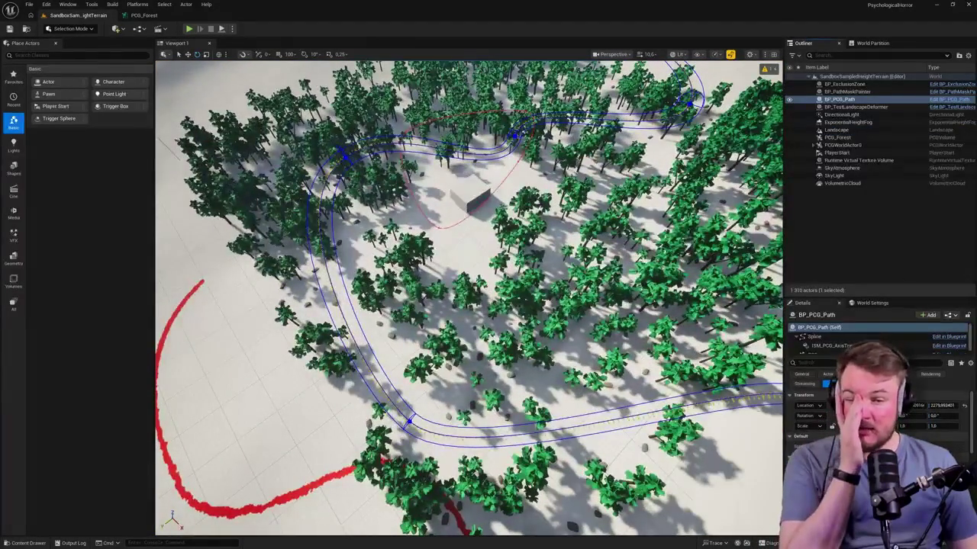
# Select tree clusters and the Landscape, review BP_PathMaskPainter's settings, and open the Content Drawer
pyautogui.click(448, 117)
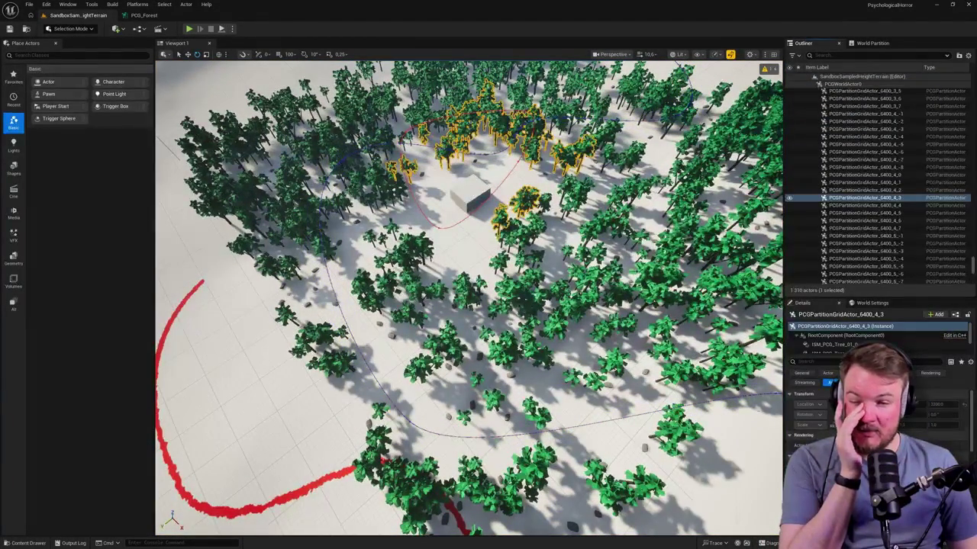
pyautogui.click(412, 115)
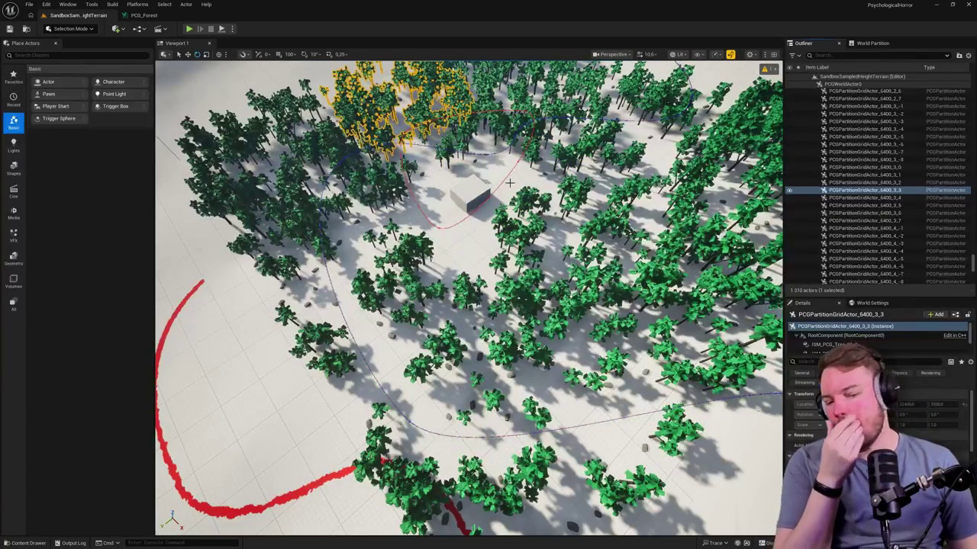
pyautogui.moveTo(509, 183); pyautogui.dragTo(534, 180)
pyautogui.click(550, 177)
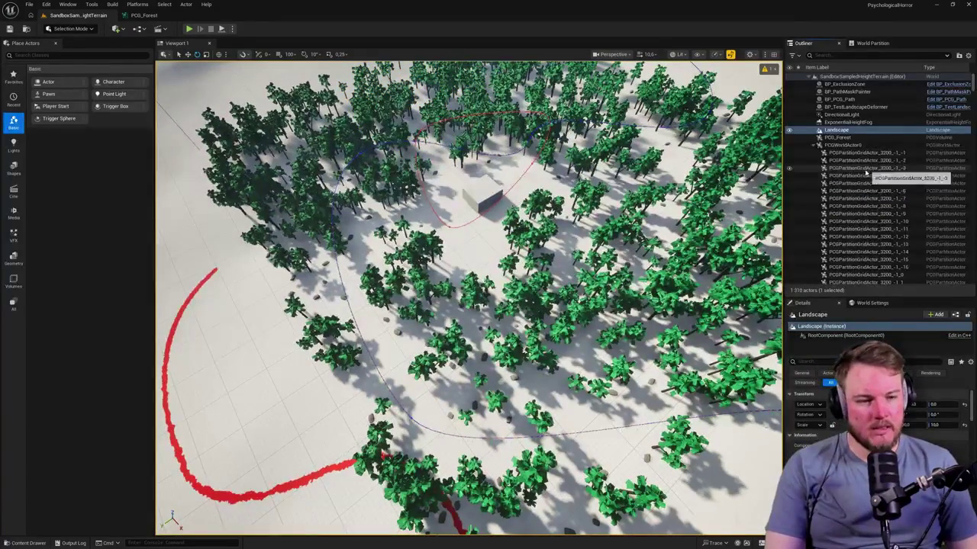
pyautogui.click(838, 130)
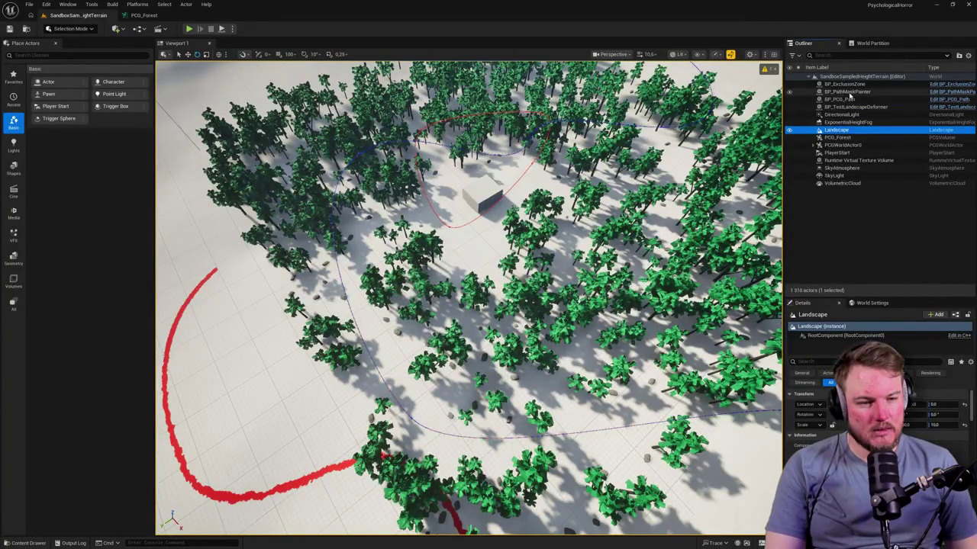
pyautogui.click(849, 93)
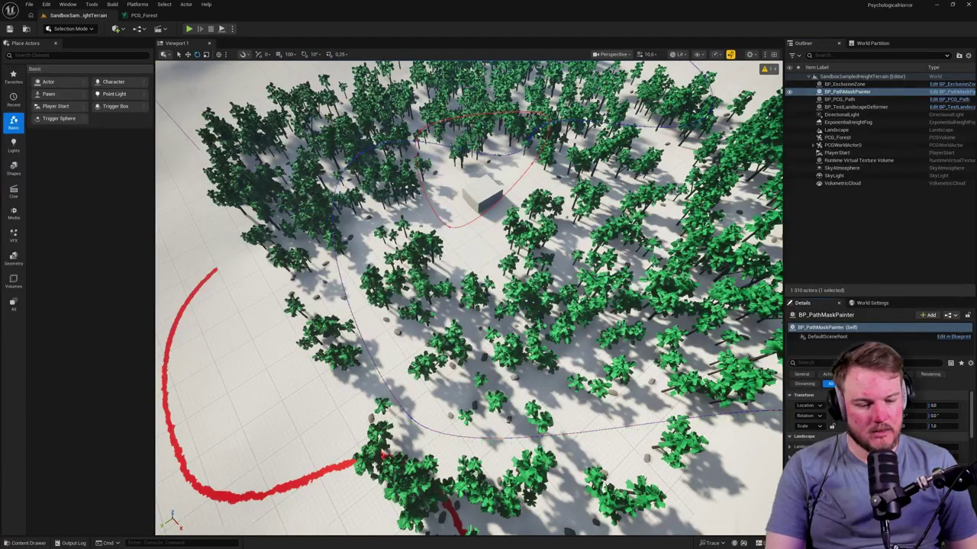
pyautogui.hotkey('ctrl', 'space')
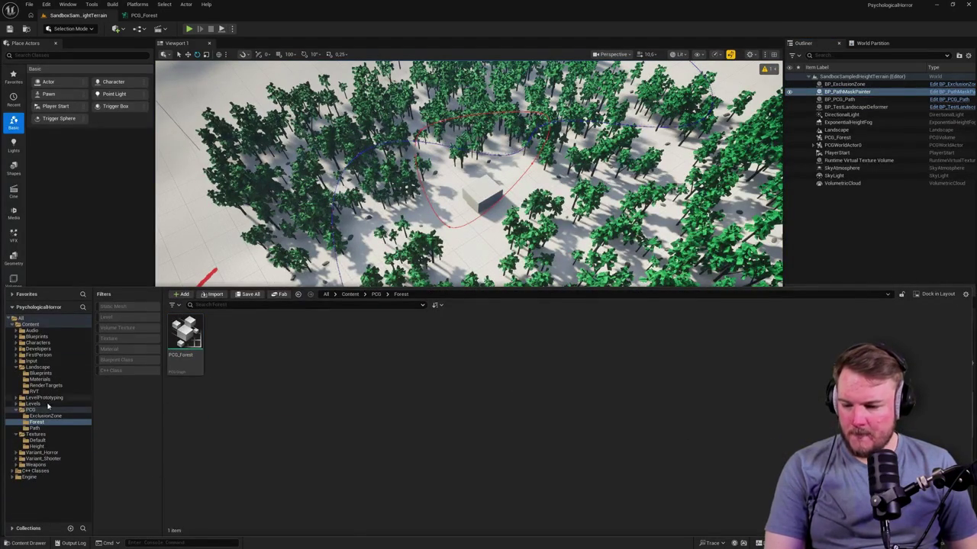
# Rename T_PathMask_Baked1 to T_PathMask_SampleTerrain_Baked, then select the snow material instance in Materials
pyautogui.click(45, 386)
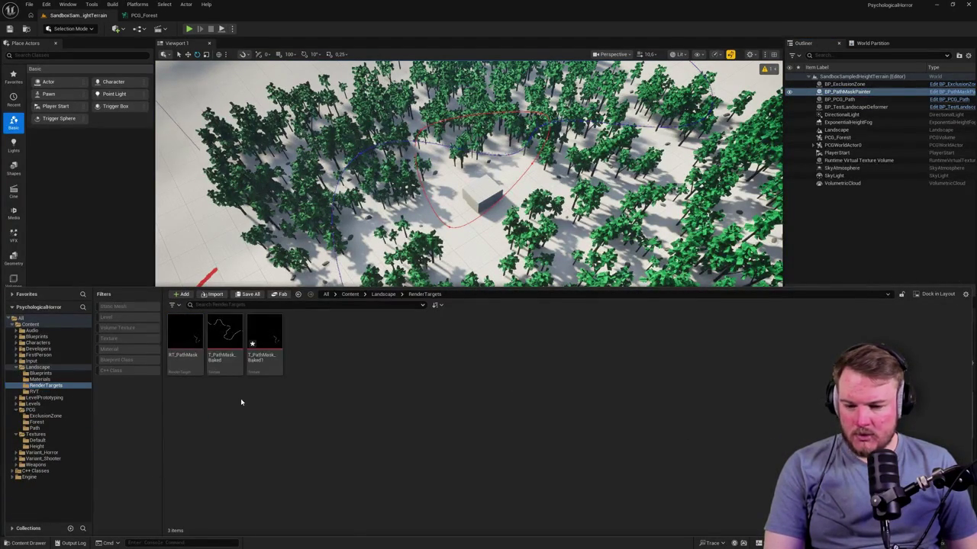
pyautogui.click(275, 359)
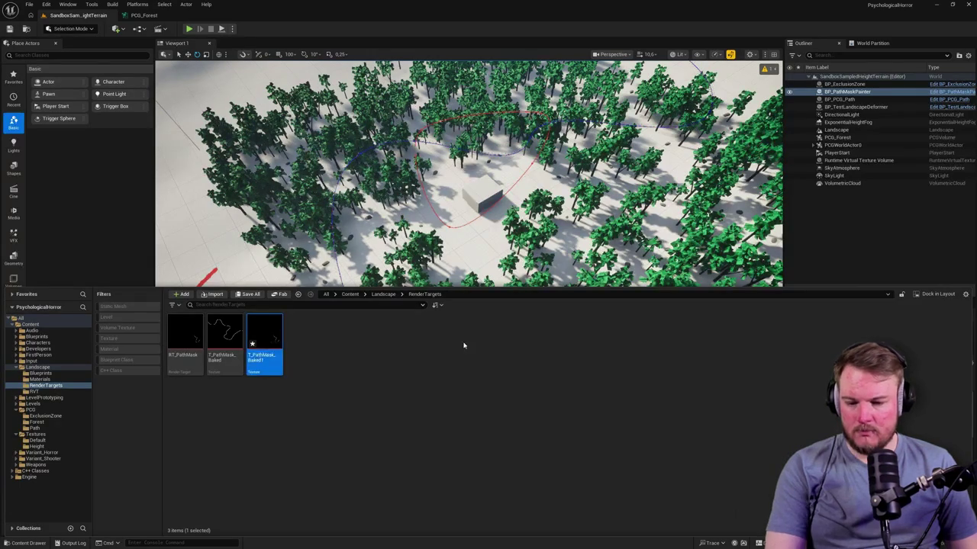
pyautogui.press('F2')
pyautogui.press('End')
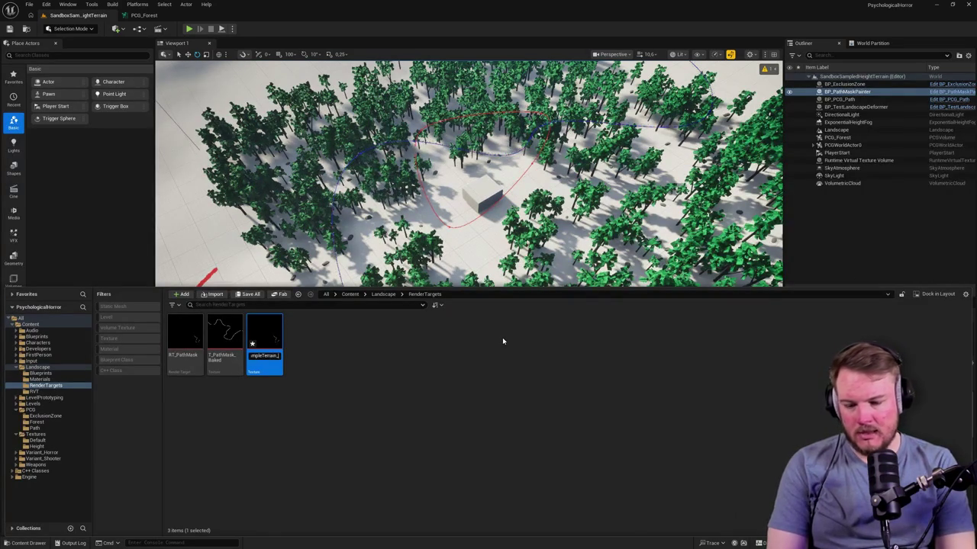
pyautogui.press('Return')
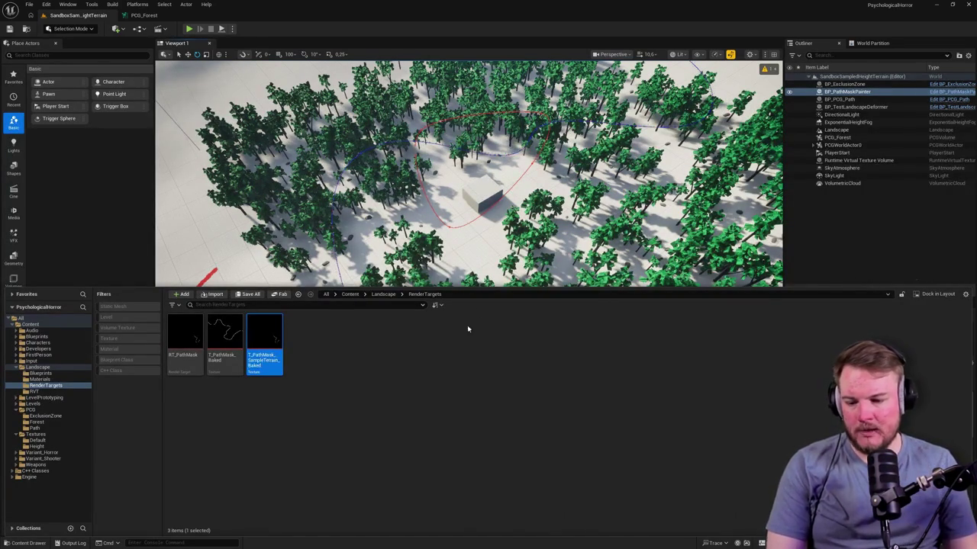
pyautogui.click(32, 380)
pyautogui.click(224, 335)
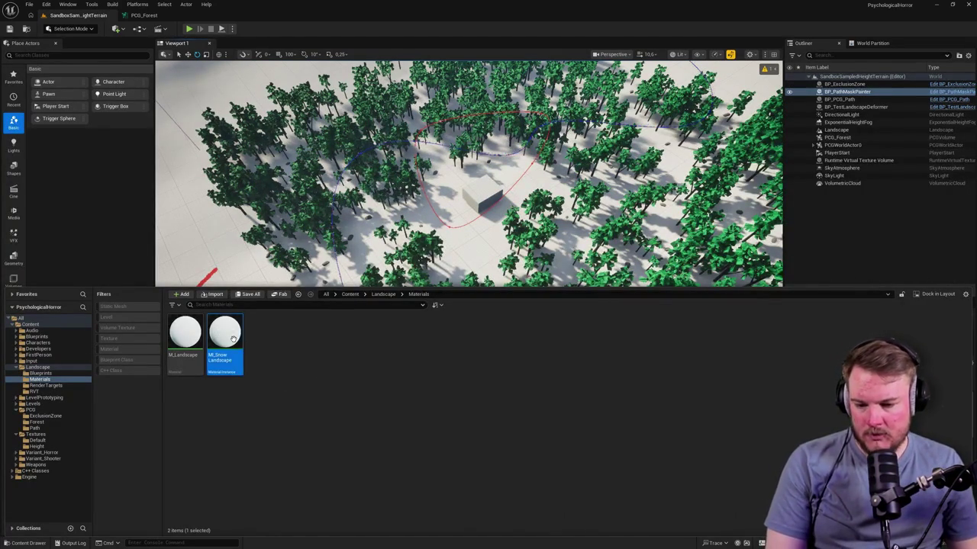
# Duplicate MI_Snow_Landscape and name the copy MI_Snow_Landscape_SampleTerrain
pyautogui.hotkey('ctrl', 'd')
pyautogui.press('End')
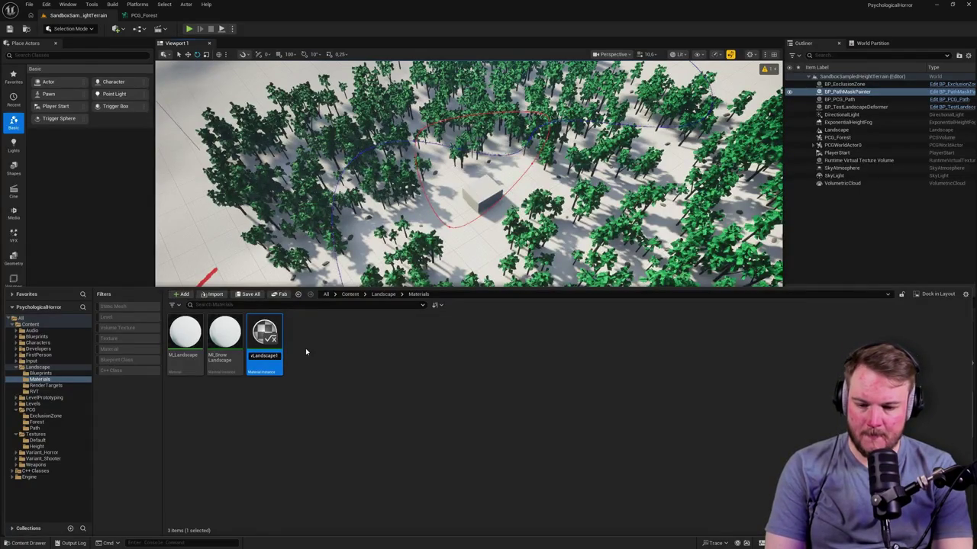
pyautogui.press('BackSpace')
pyautogui.write('_02')
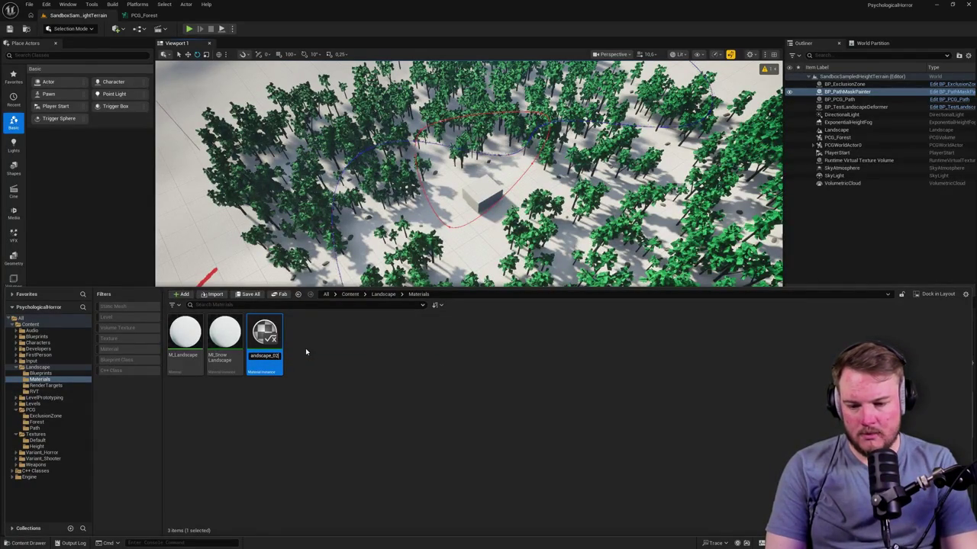
pyautogui.press('BackSpace')
pyautogui.press('BackSpace')
pyautogui.press('BackSpace')
pyautogui.write('_Sam')
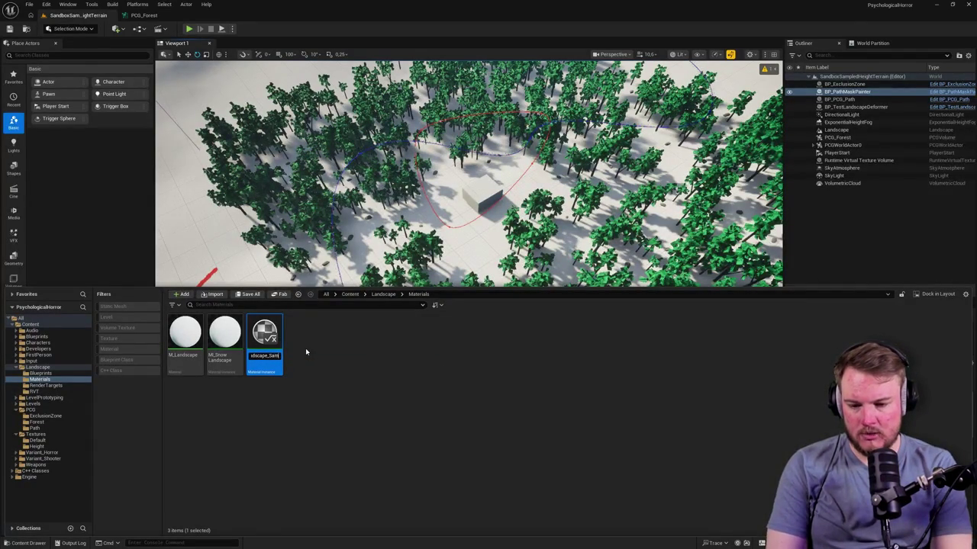
pyautogui.write('pleTerrain')
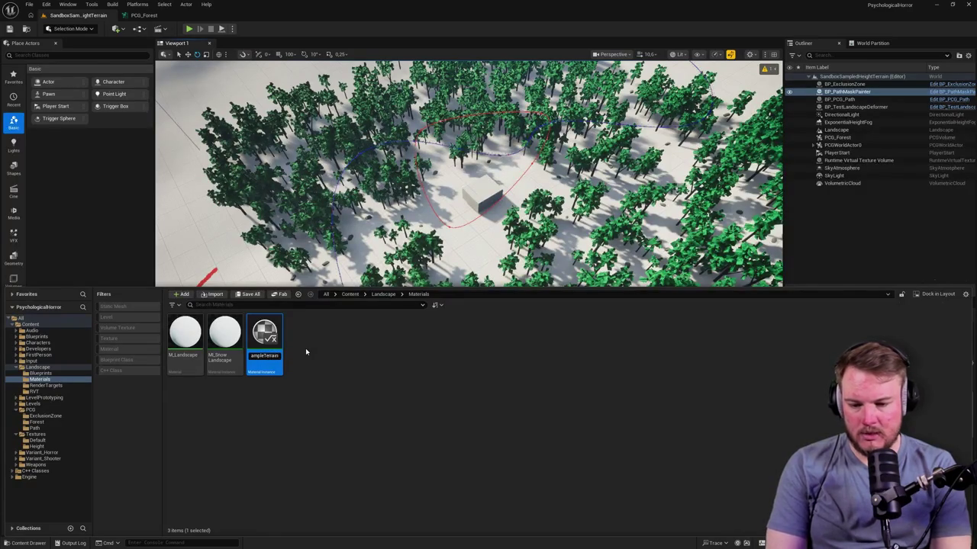
pyautogui.press('Return')
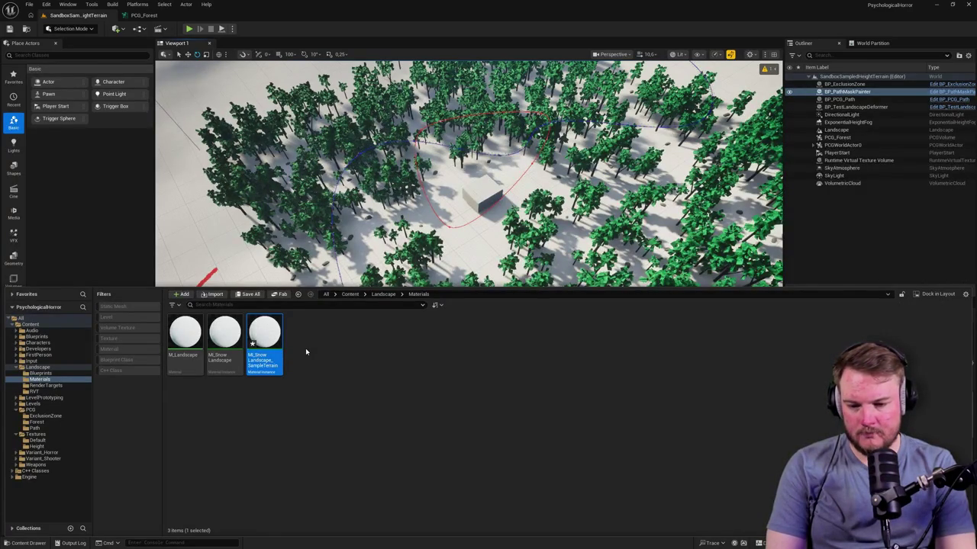
pyautogui.moveTo(264, 344); pyautogui.dragTo(259, 332)
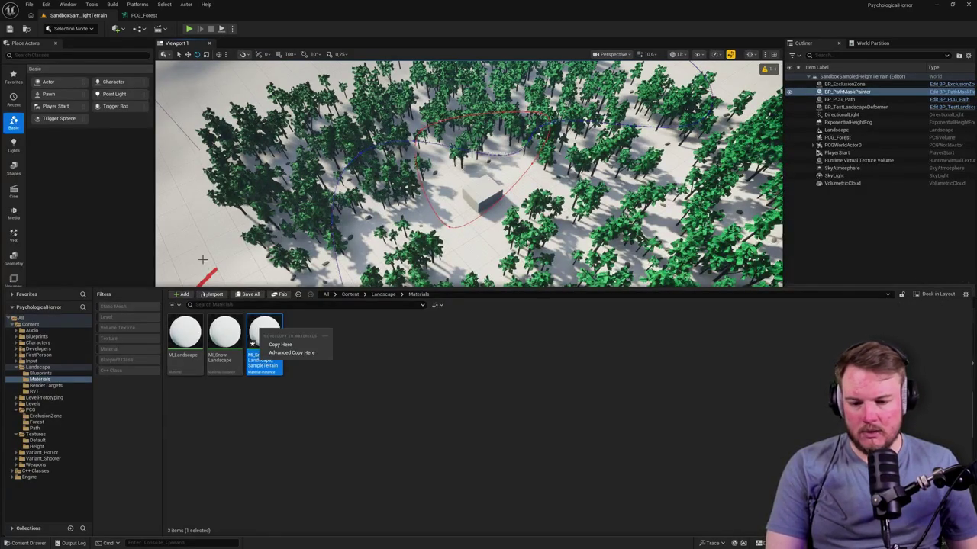
# Select the Landscape and open MI_Snow_Landscape_SampleTerrain from the Content Drawer to assign it
pyautogui.click(202, 259)
pyautogui.scroll(-5, 794, 426)
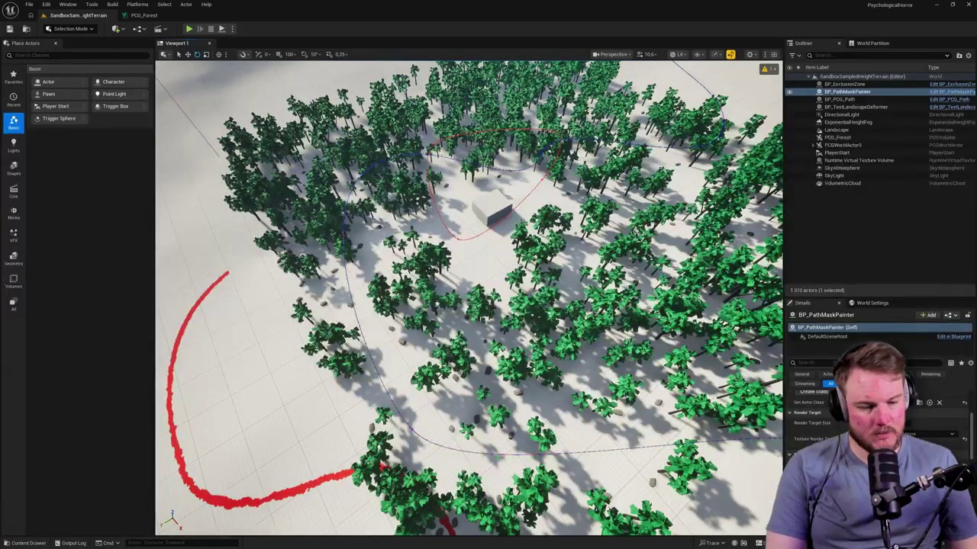
pyautogui.click(338, 363)
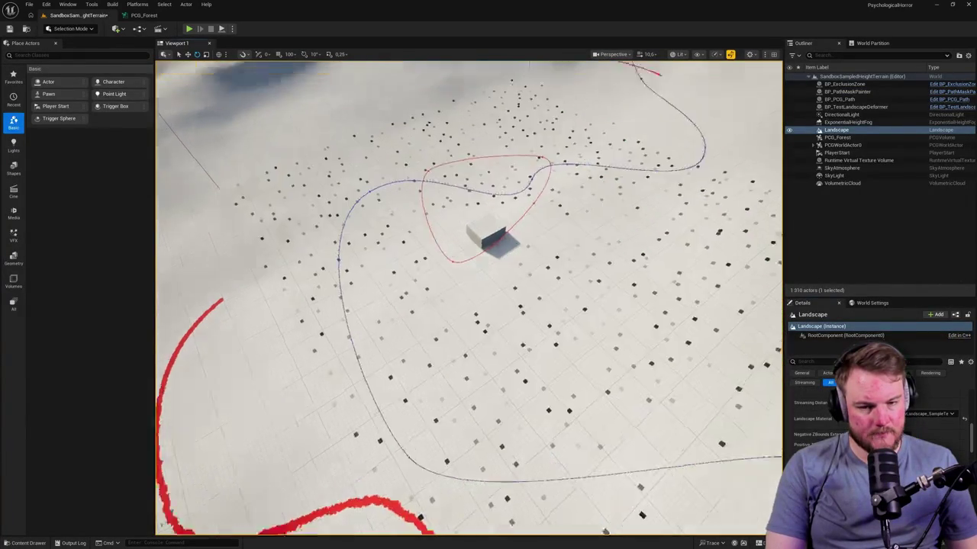
pyautogui.hotkey('ctrl', 'space')
pyautogui.doubleClick(264, 334)
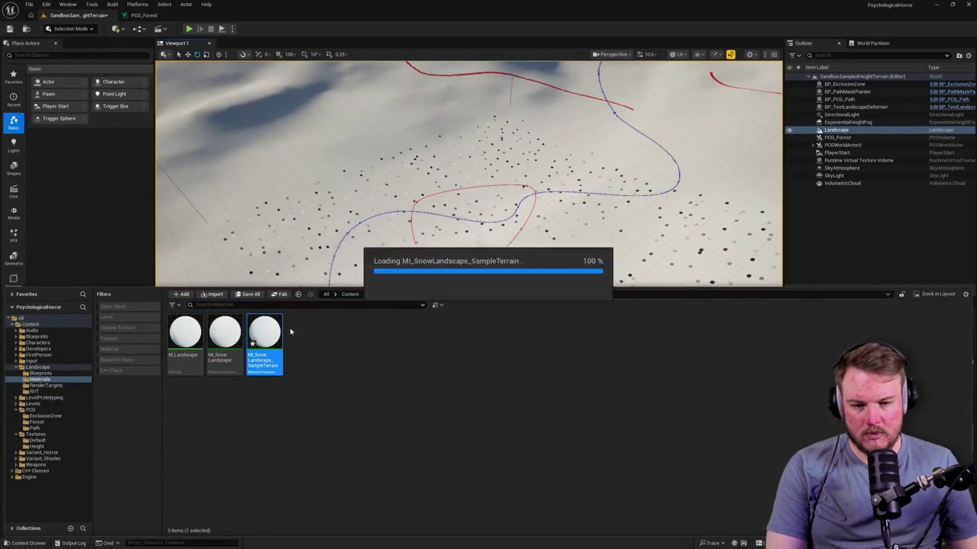
# Assign T_PathMask_SampleTerrain_Baked from the Landscape RenderTargets folder as the Path Mask Texture
pyautogui.hotkey('ctrl', 'space')
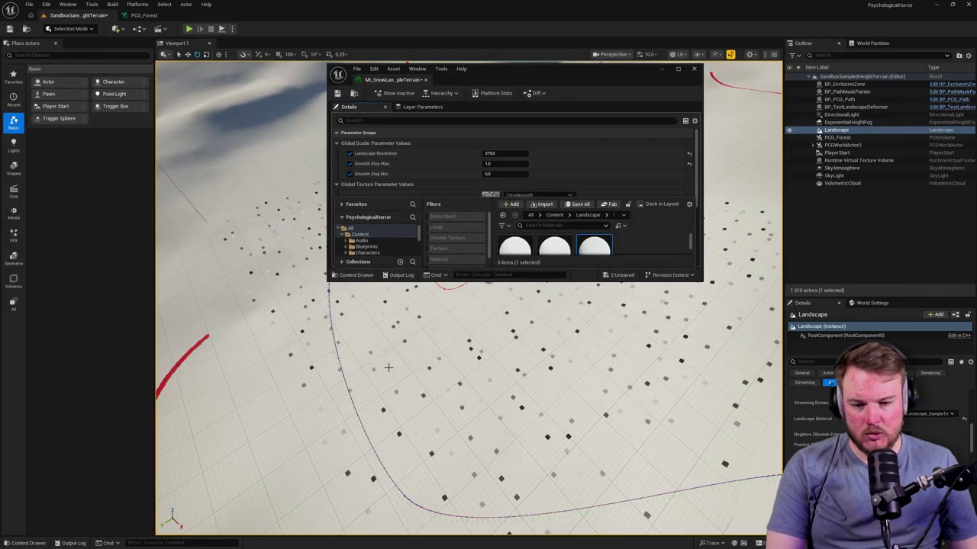
pyautogui.hotkey('ctrl', 'space')
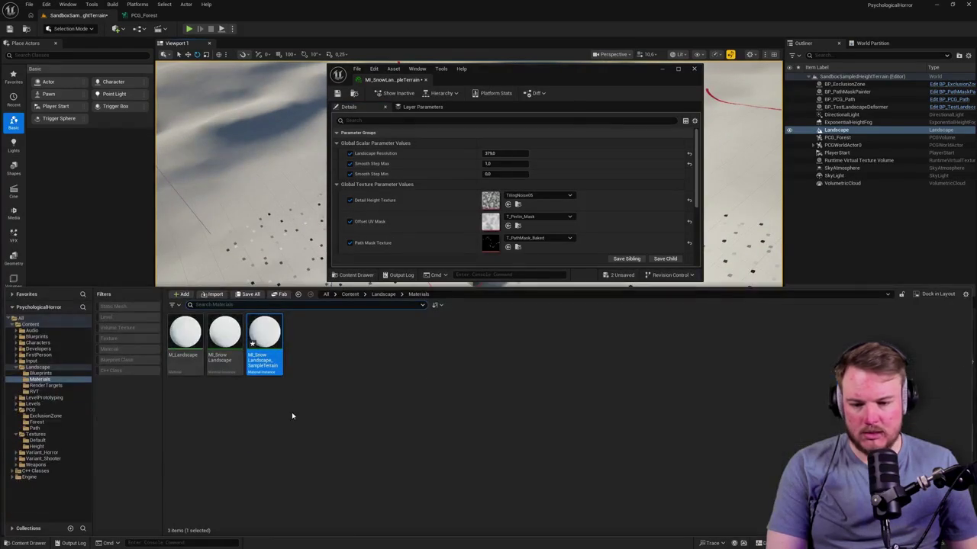
pyautogui.click(52, 387)
pyautogui.click(264, 336)
pyautogui.click(508, 246)
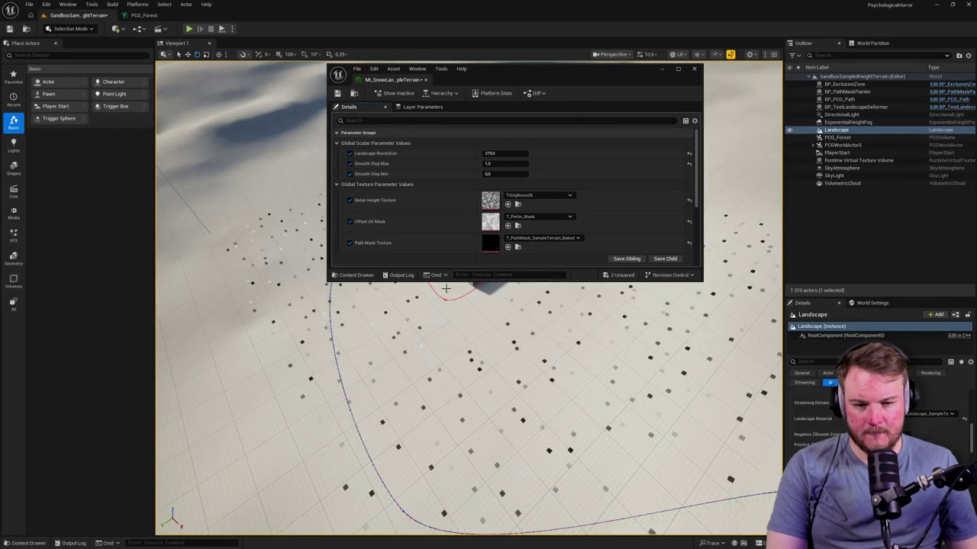
# Dock the material instance editor as a main tab and return to the snowy terrain level
pyautogui.scroll(-10, 260, 282)
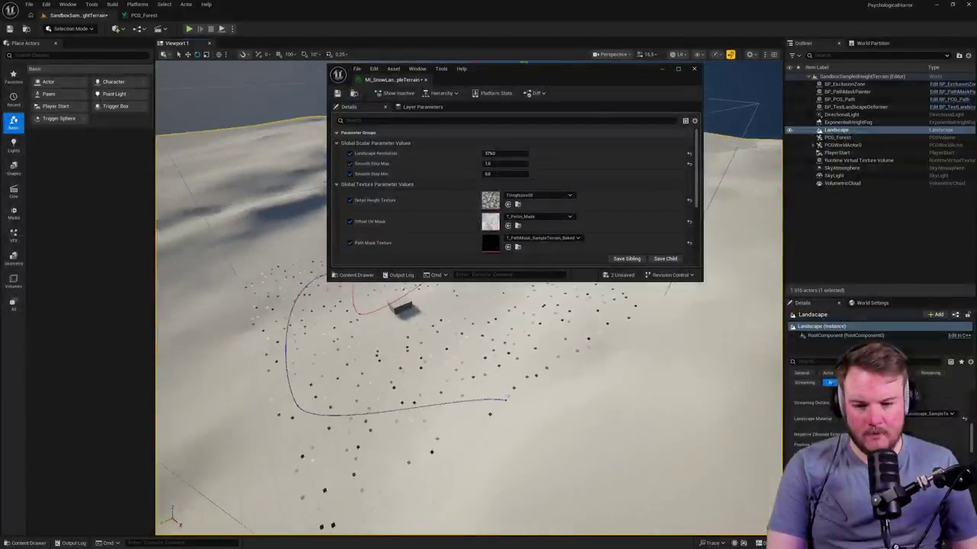
pyautogui.moveTo(469, 382)
pyautogui.mouseDown()
pyautogui.moveTo(469, 297)
pyautogui.moveTo(148, 215)
pyautogui.mouseUp()
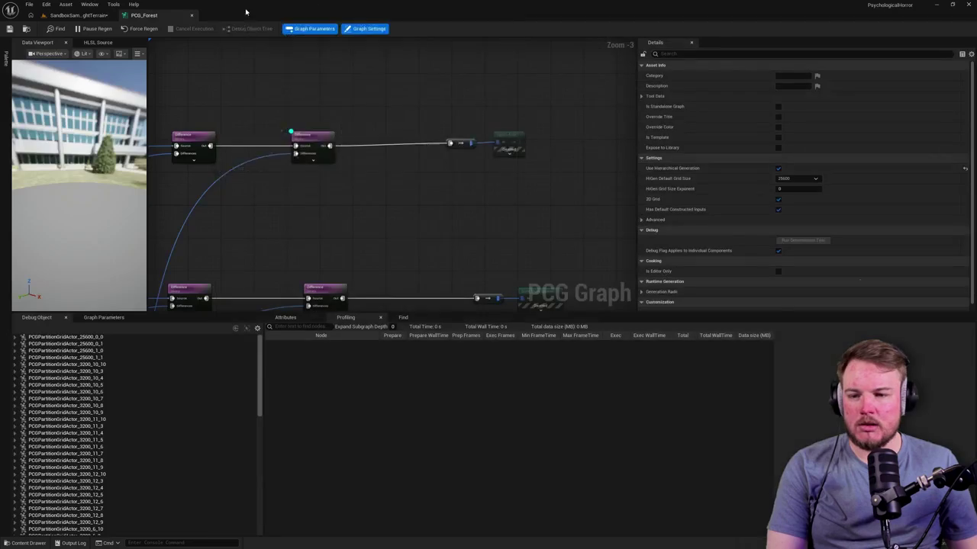
pyautogui.moveTo(373, 67)
pyautogui.mouseDown()
pyautogui.moveTo(241, 26)
pyautogui.moveTo(190, 30)
pyautogui.moveTo(256, 17)
pyautogui.mouseUp()
pyautogui.click(76, 15)
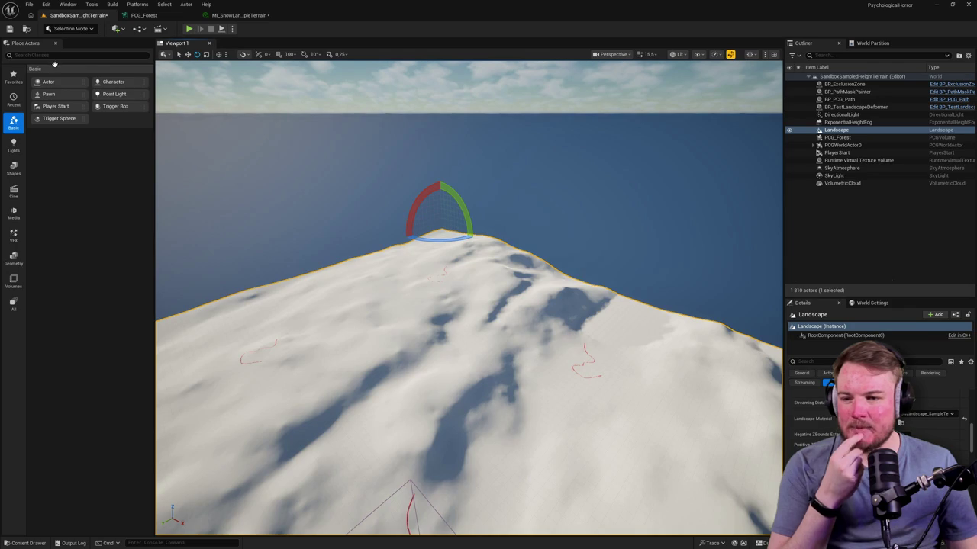
pyautogui.click(69, 28)
# Enter Landscape Mode and choose the component resizing tool under Manage
pyautogui.click(68, 47)
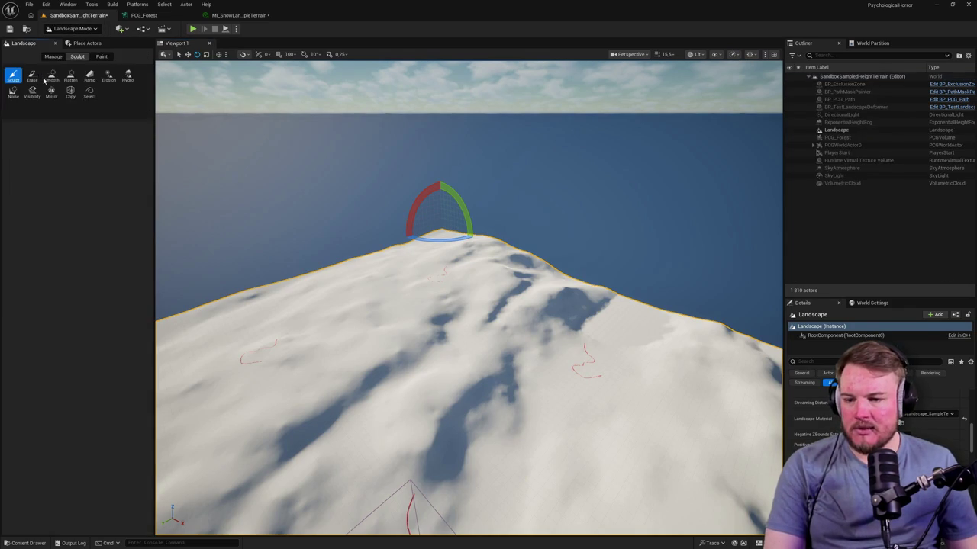
pyautogui.click(53, 57)
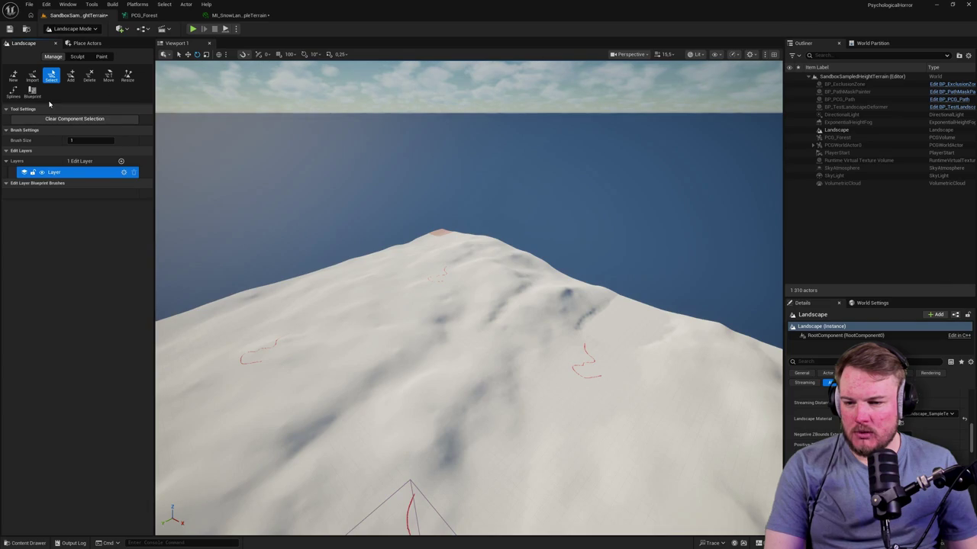
pyautogui.click(129, 77)
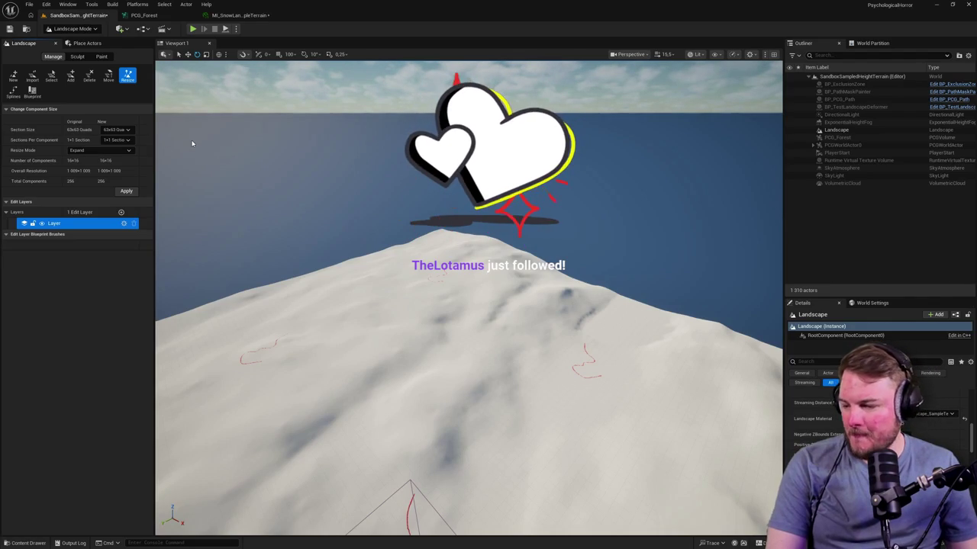
# Set the SampleTerrain material instance's Landscape Resolution to 1009 and save it
pyautogui.click(237, 15)
pyautogui.click(419, 89)
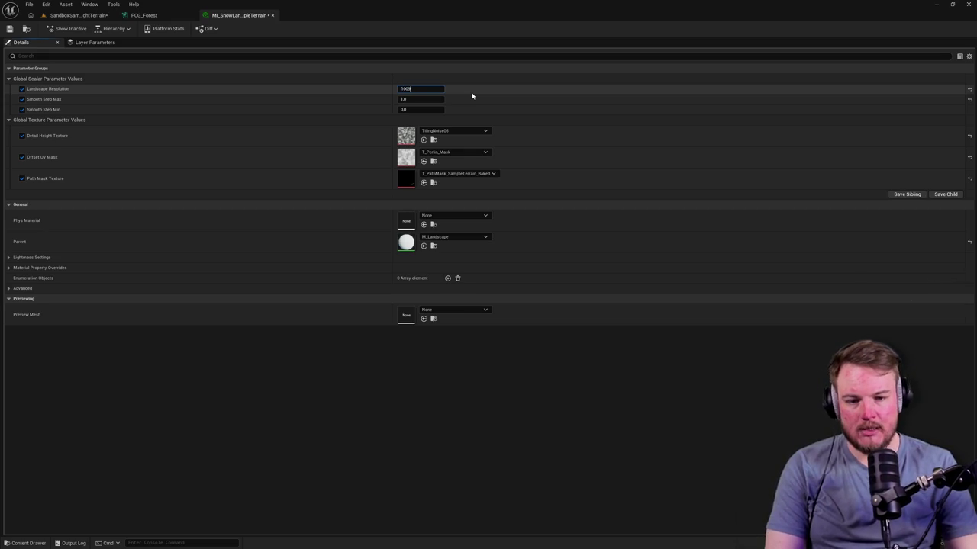
pyautogui.click(10, 29)
pyautogui.click(69, 16)
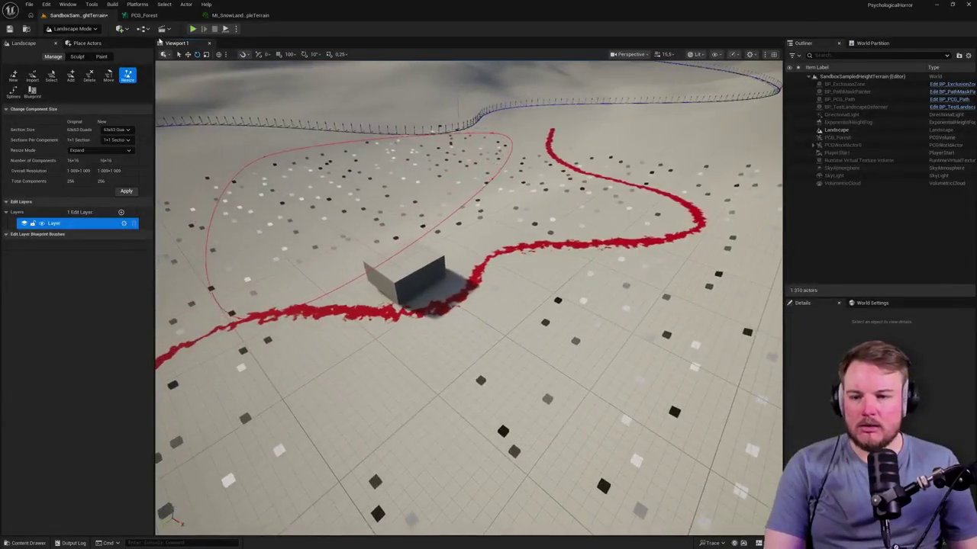
pyautogui.click(153, 15)
# In PCG_Forest, select both Static Mesh Spawner nodes, deselect them, and return to the forested level
pyautogui.scroll(-2, 501, 116)
pyautogui.scroll(2, 447, 181)
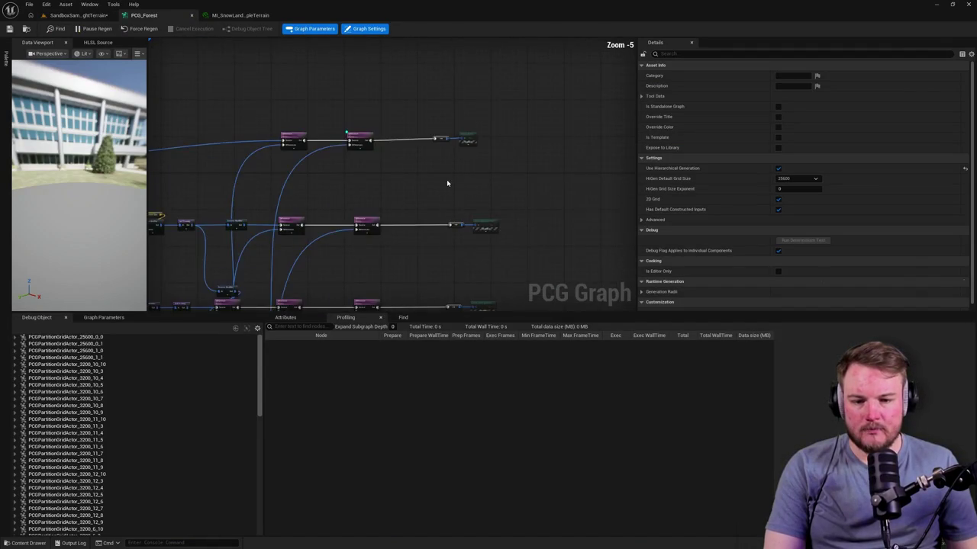
pyautogui.scroll(-2, 458, 181)
pyautogui.moveTo(458, 181); pyautogui.dragTo(374, 166)
pyautogui.scroll(1, 375, 166)
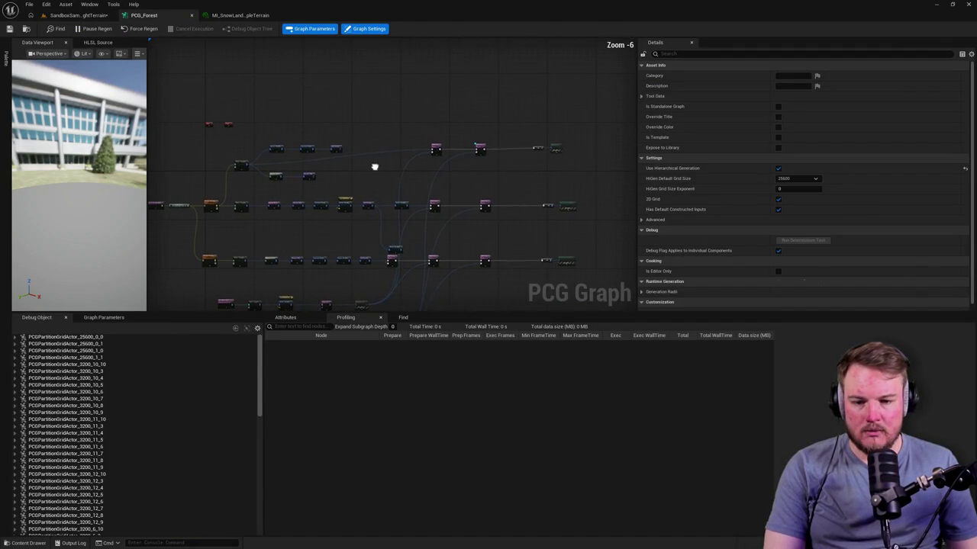
pyautogui.moveTo(239, 140)
pyautogui.mouseDown()
pyautogui.moveTo(571, 170)
pyautogui.moveTo(578, 192)
pyautogui.mouseUp()
pyautogui.scroll(2, 526, 126)
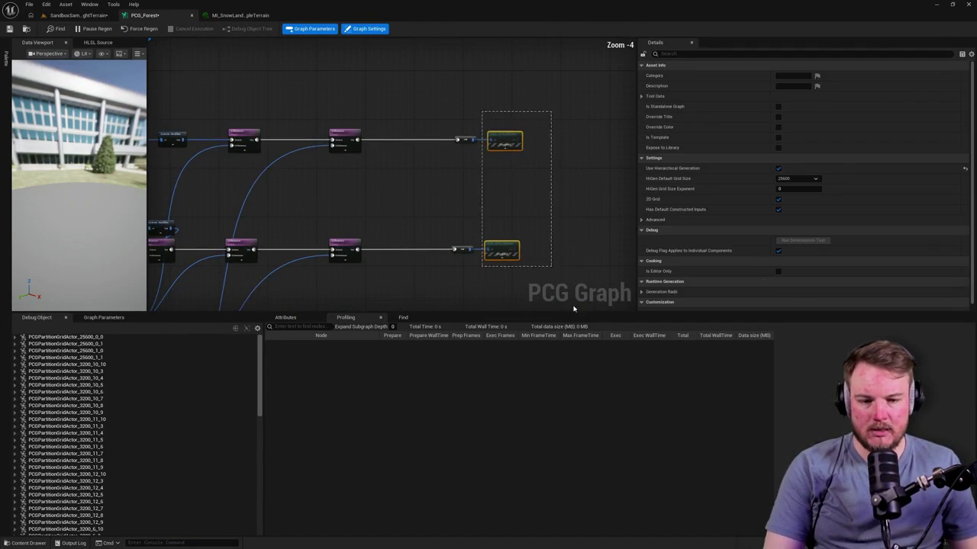
pyautogui.click(562, 239)
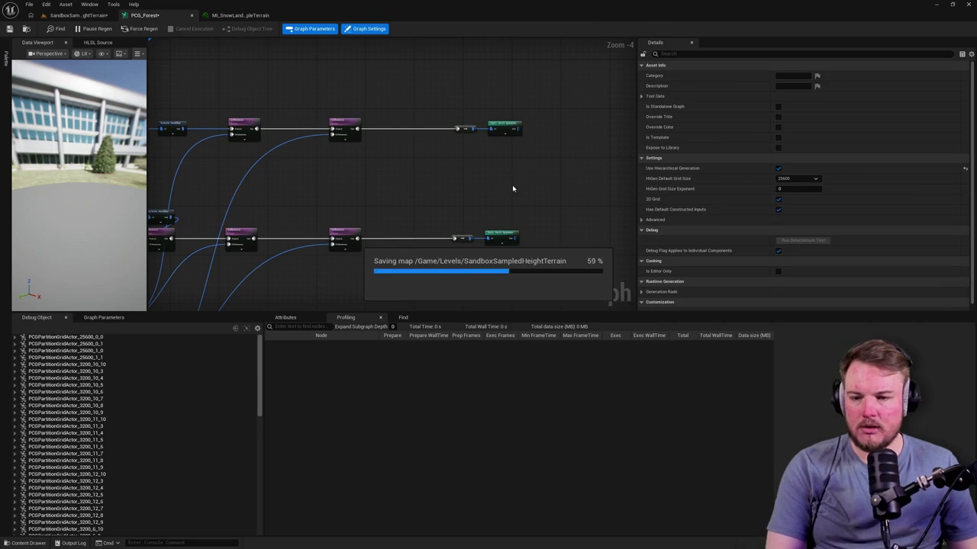
pyautogui.click(77, 15)
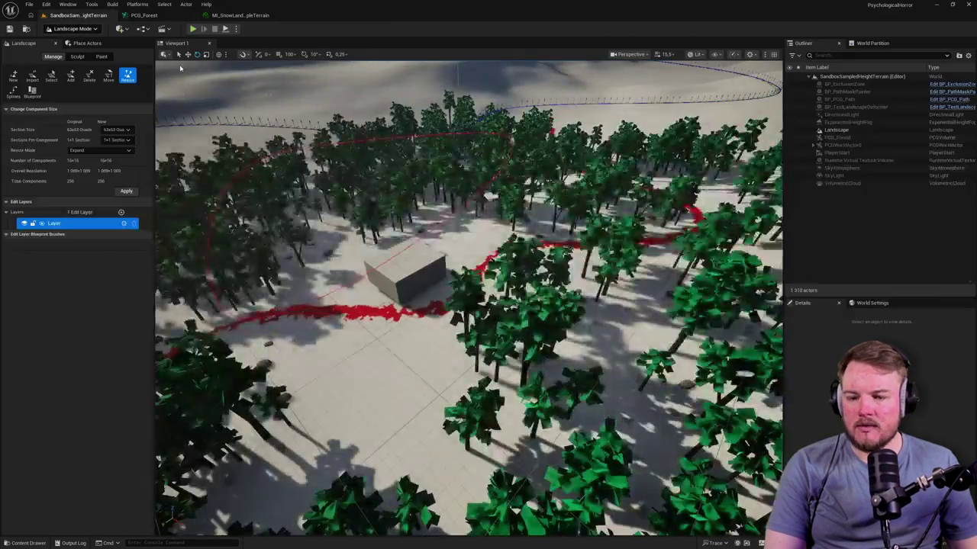
# Lower the camera and check the World Partition panel before going back to the Outliner
pyautogui.moveTo(469, 297); pyautogui.dragTo(468, 267)
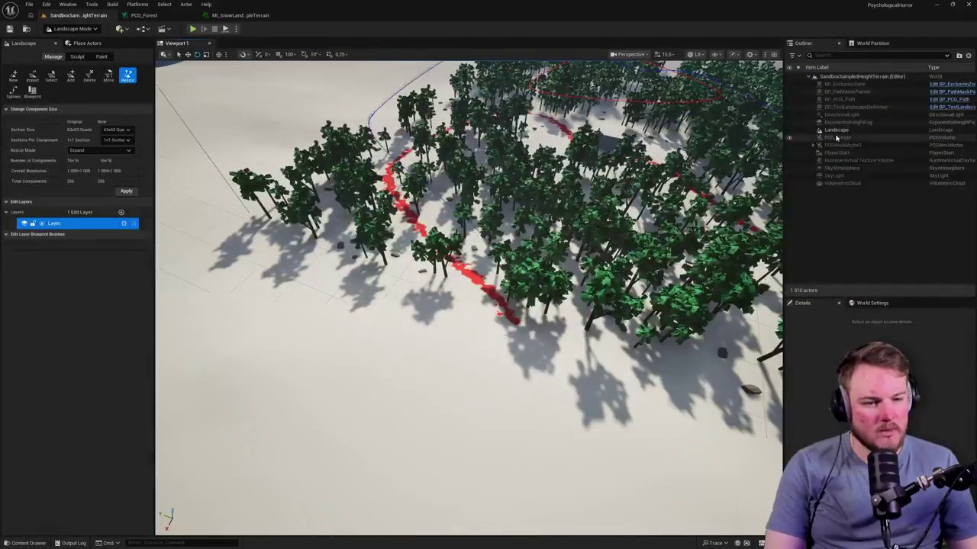
pyautogui.click(876, 44)
pyautogui.click(803, 42)
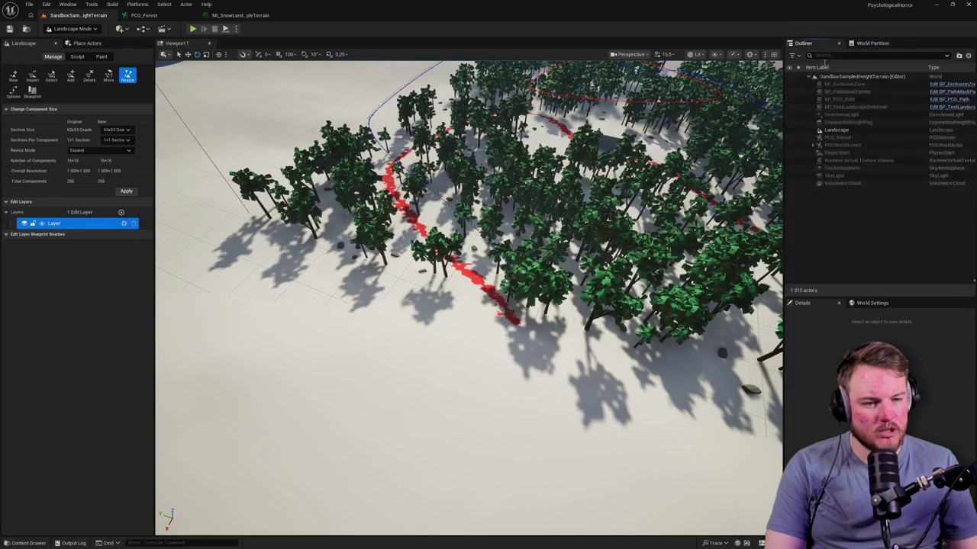
pyautogui.click(862, 43)
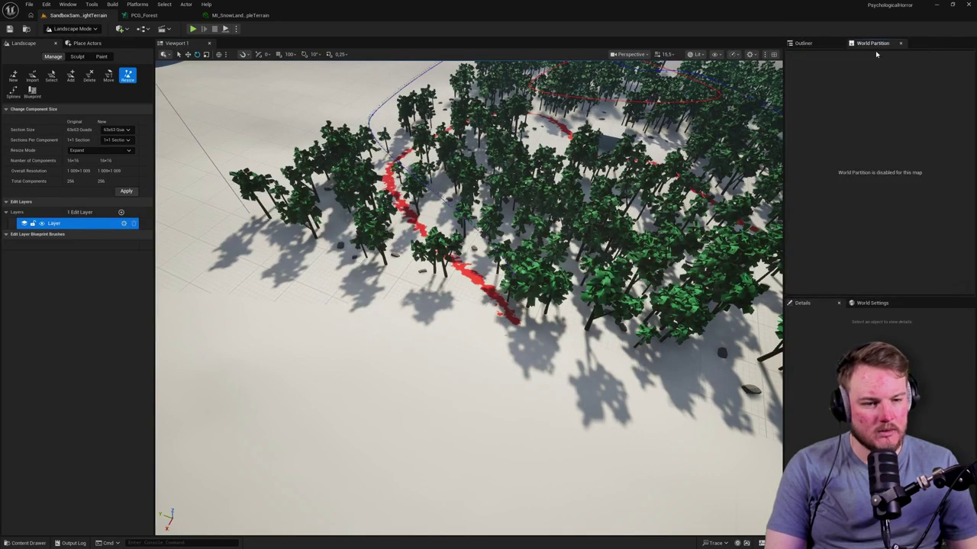
pyautogui.click(803, 43)
# Switch to Selection Mode with Shift+1 and focus the view on the PlayerStart
pyautogui.moveTo(458, 305)
pyautogui.mouseDown()
pyautogui.moveTo(458, 335)
pyautogui.moveTo(427, 336)
pyautogui.mouseUp()
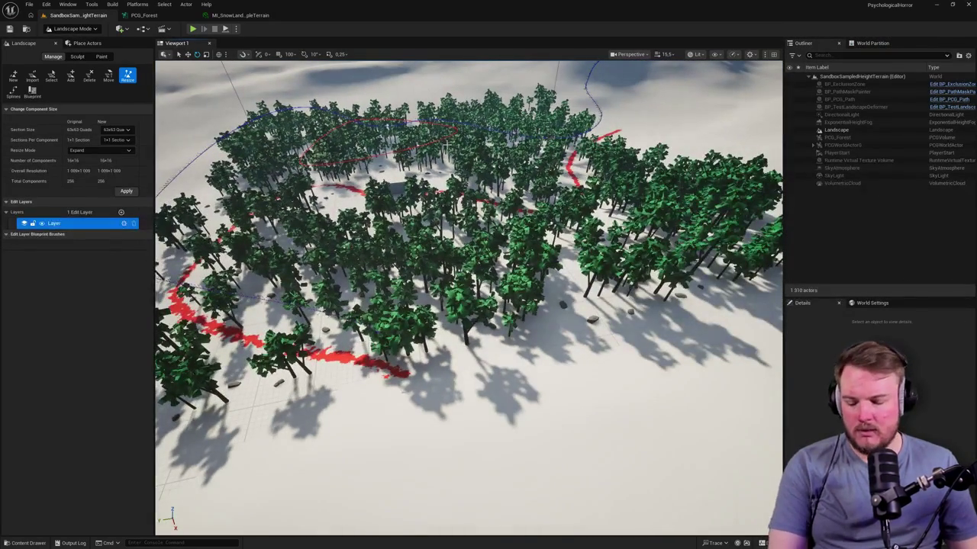
pyautogui.hotkey('shift', '1')
pyautogui.moveTo(503, 168); pyautogui.dragTo(473, 167)
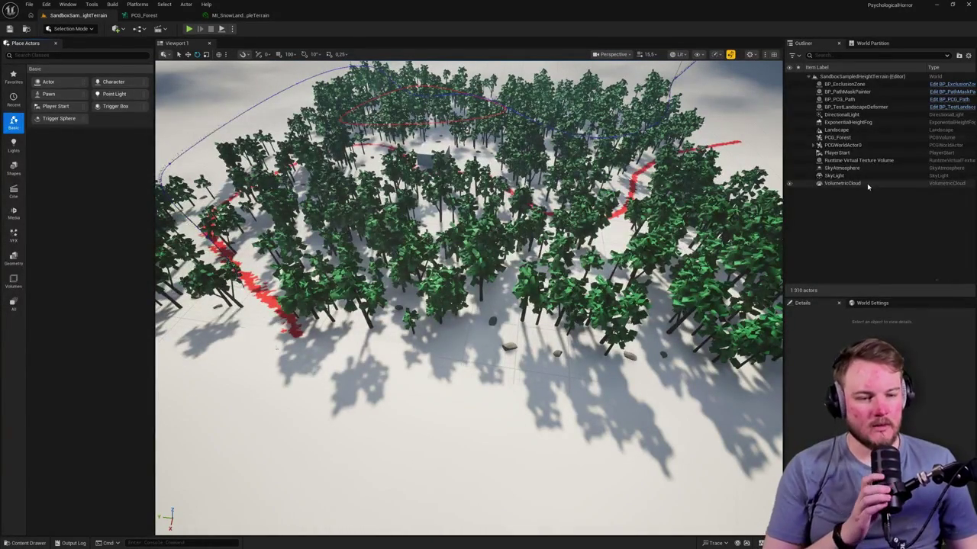
pyautogui.doubleClick(837, 153)
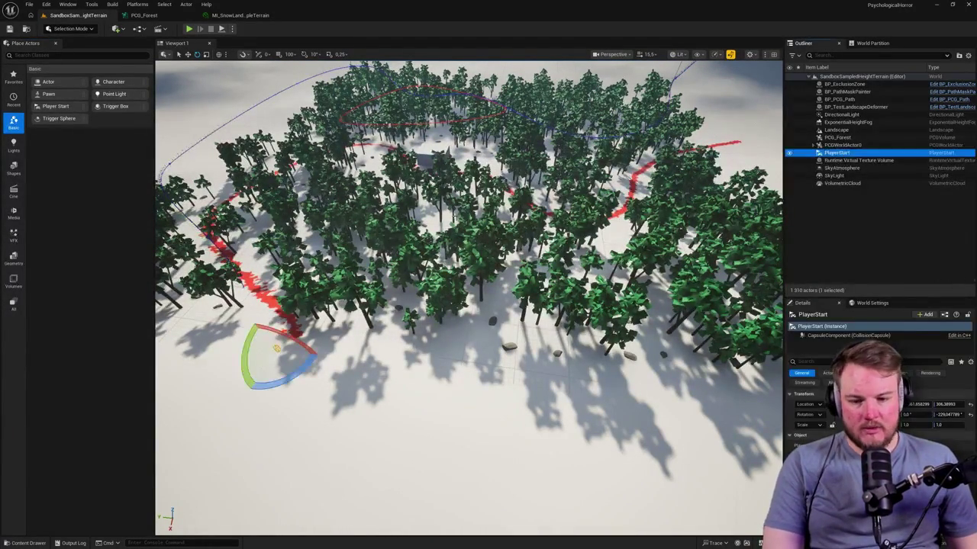
# Play In Editor with Alt+P, walk the red path through the snowy forest to the cube, then exit
pyautogui.hotkey('alt', 'p')
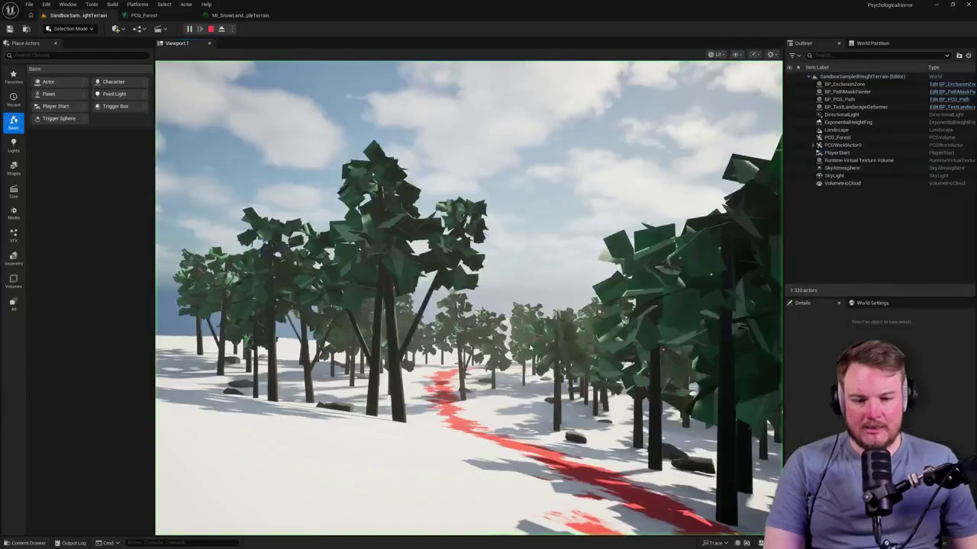
pyautogui.press('w')
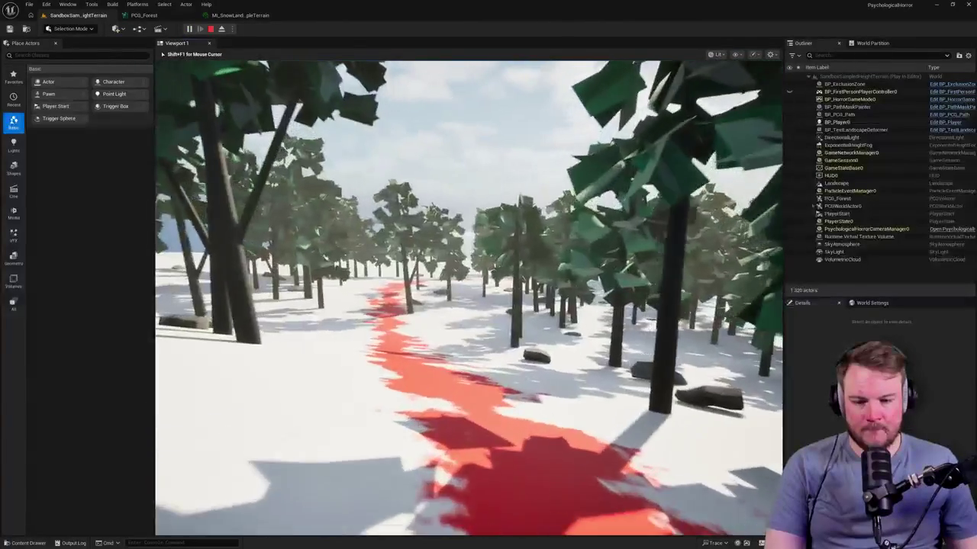
pyautogui.press('w')
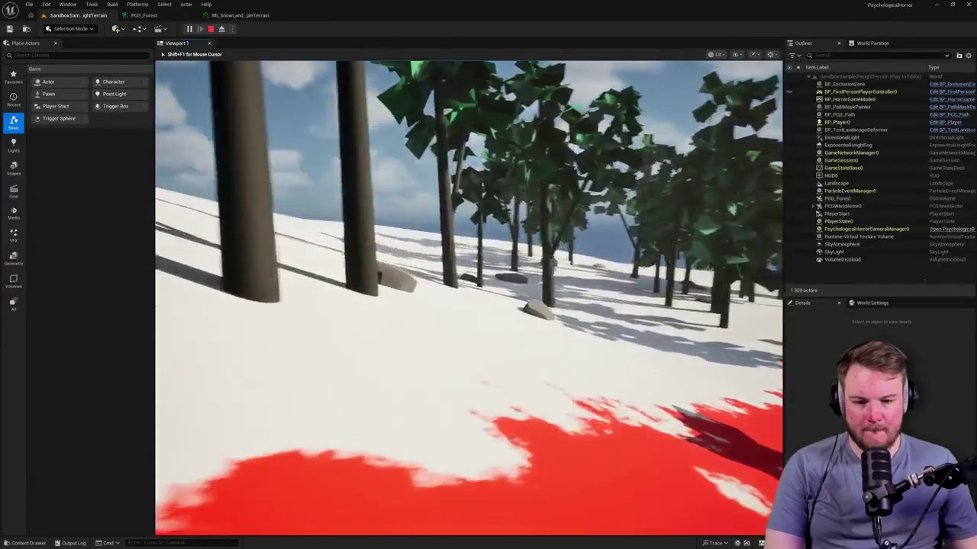
pyautogui.press('w')
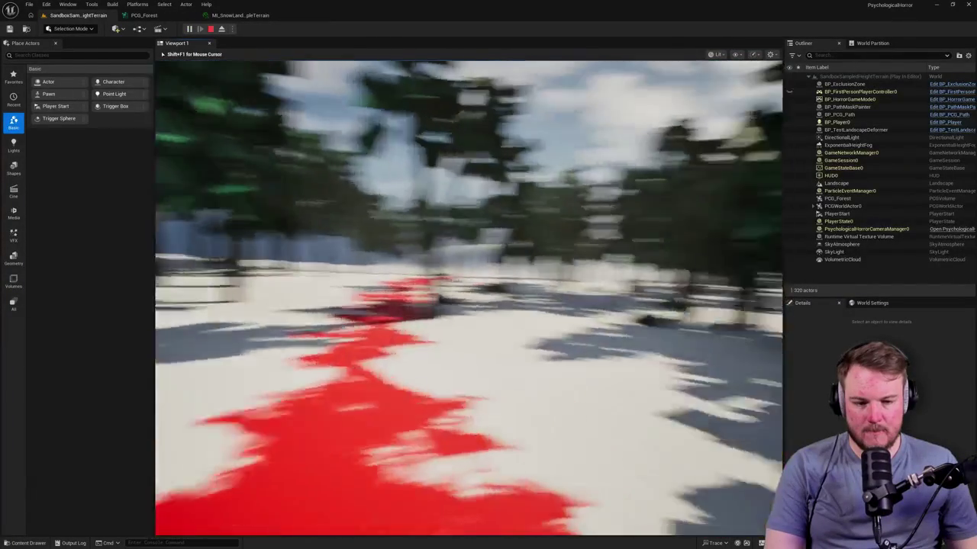
pyautogui.press('w')
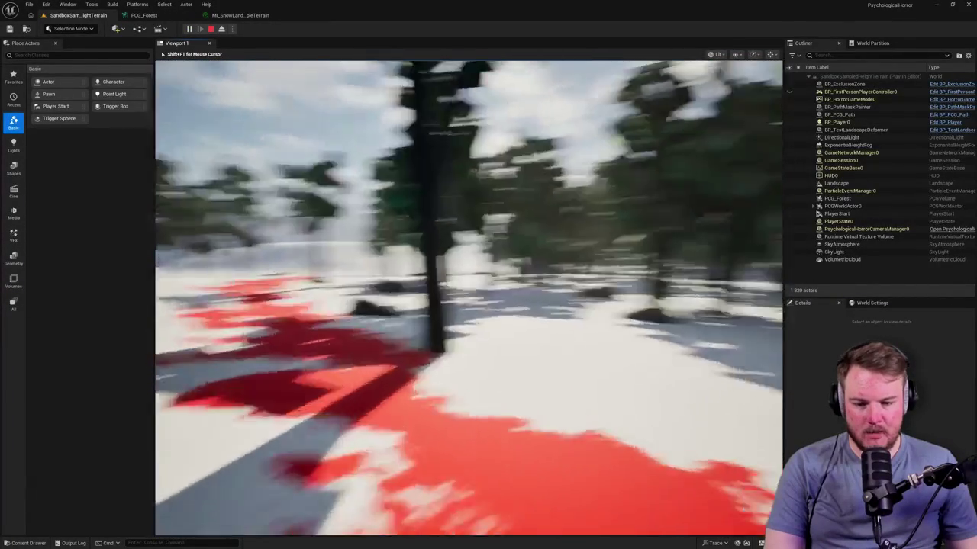
pyautogui.press('w')
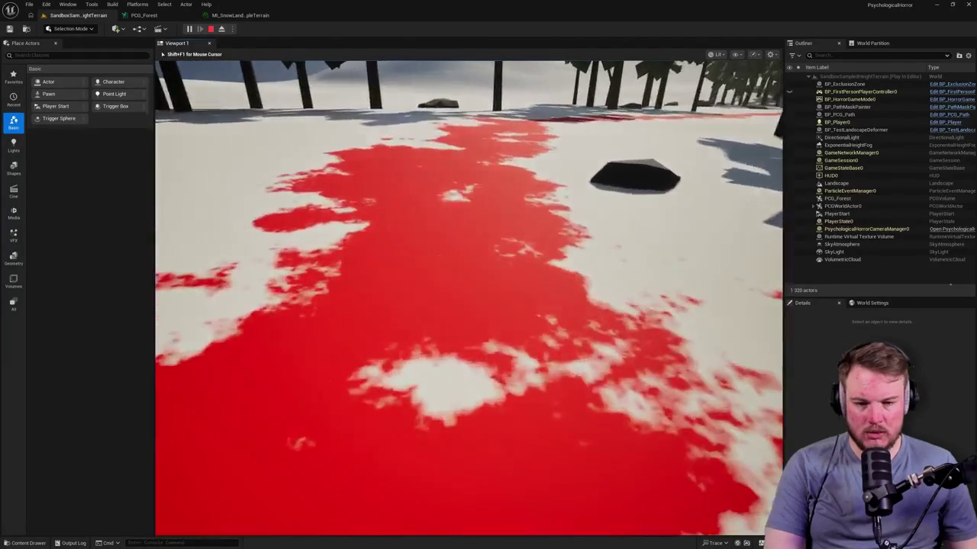
pyautogui.press('w')
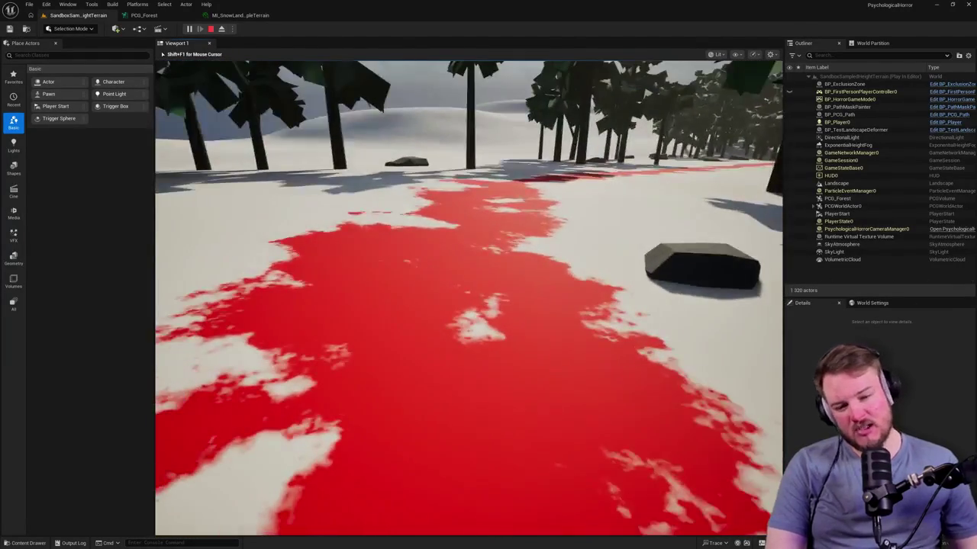
pyautogui.press('w')
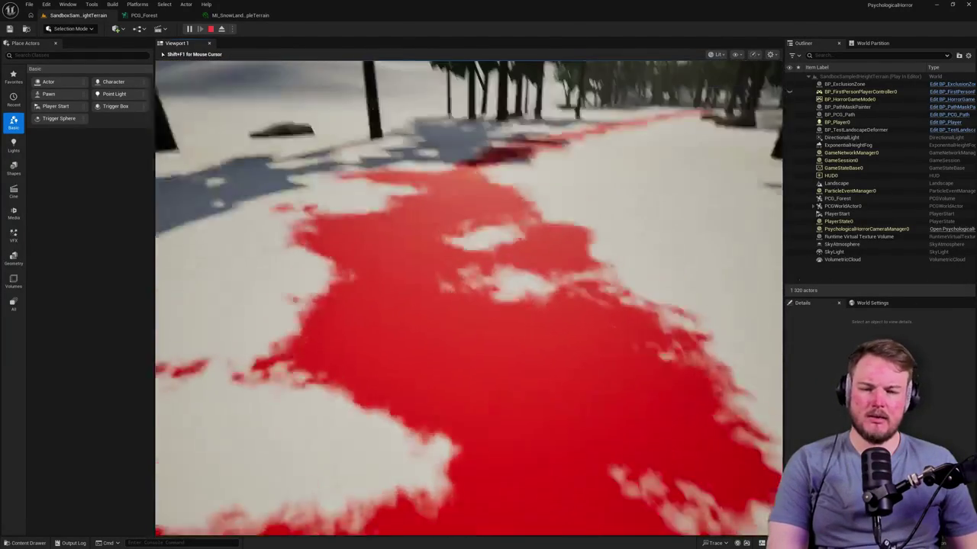
pyautogui.press('w')
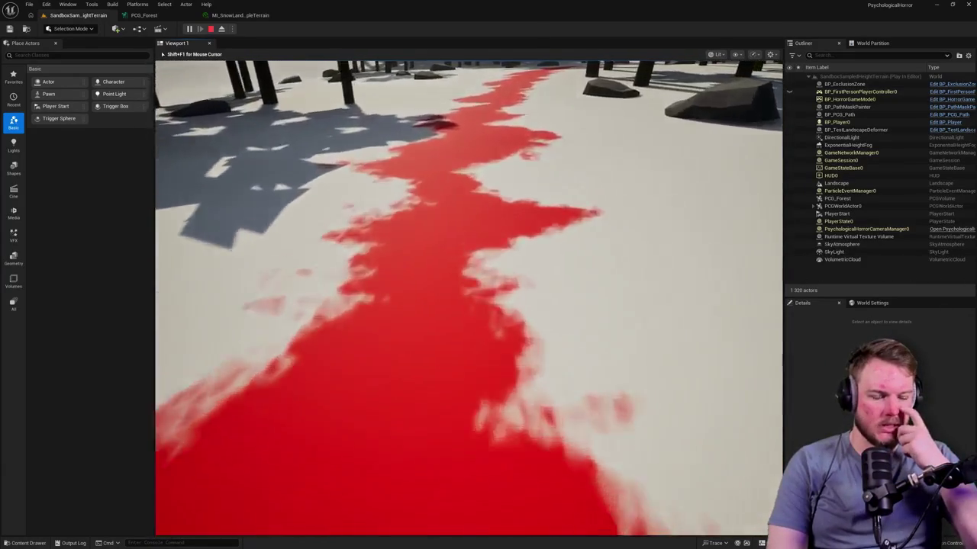
pyautogui.press('w')
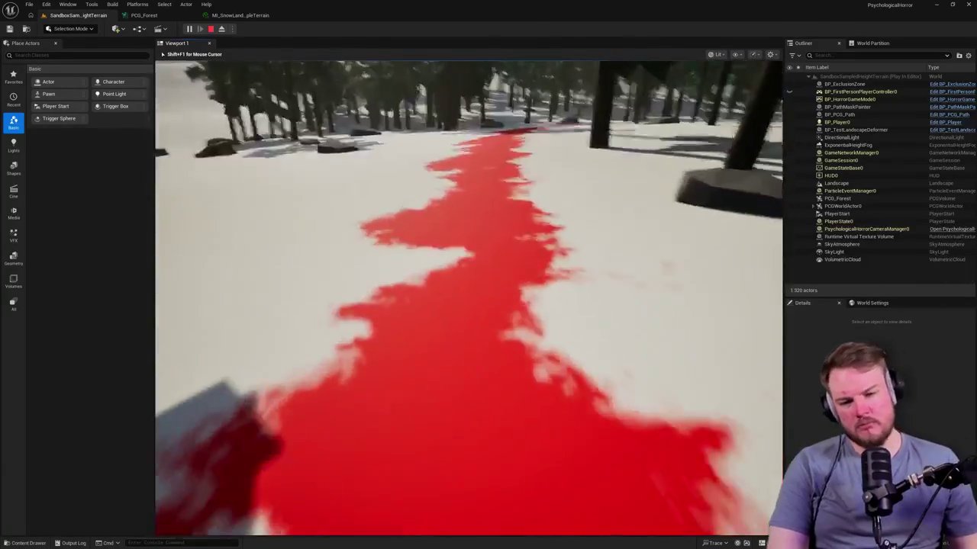
pyautogui.press('w')
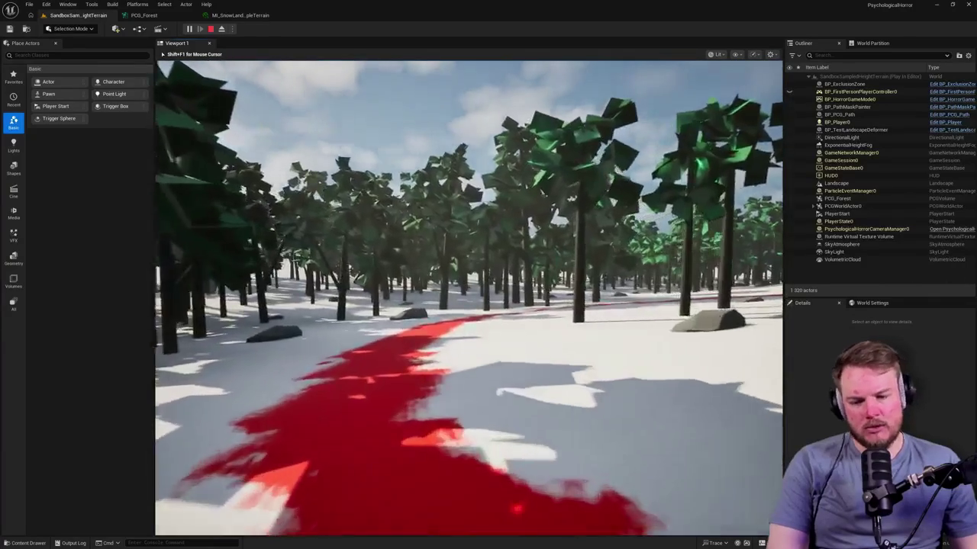
pyautogui.press('w')
pyautogui.press('w')
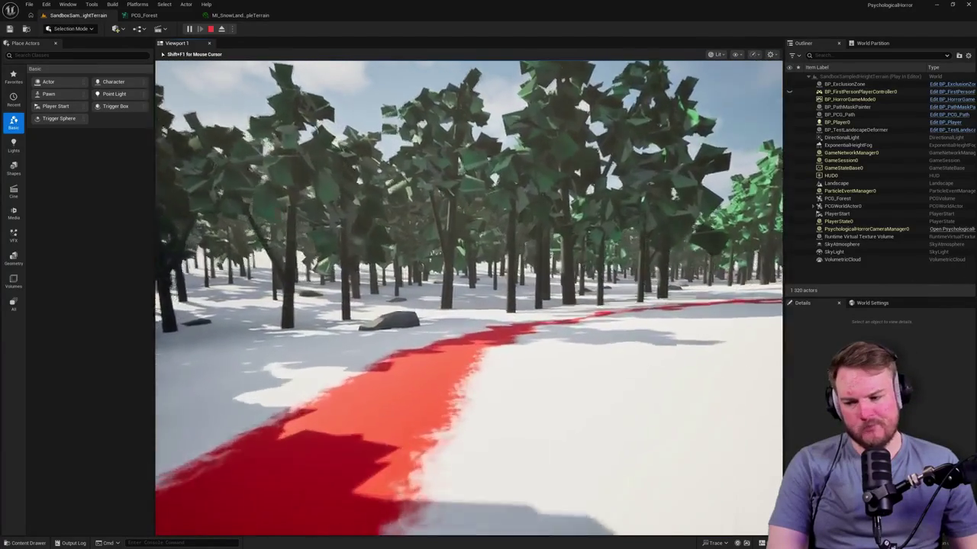
pyautogui.press('w')
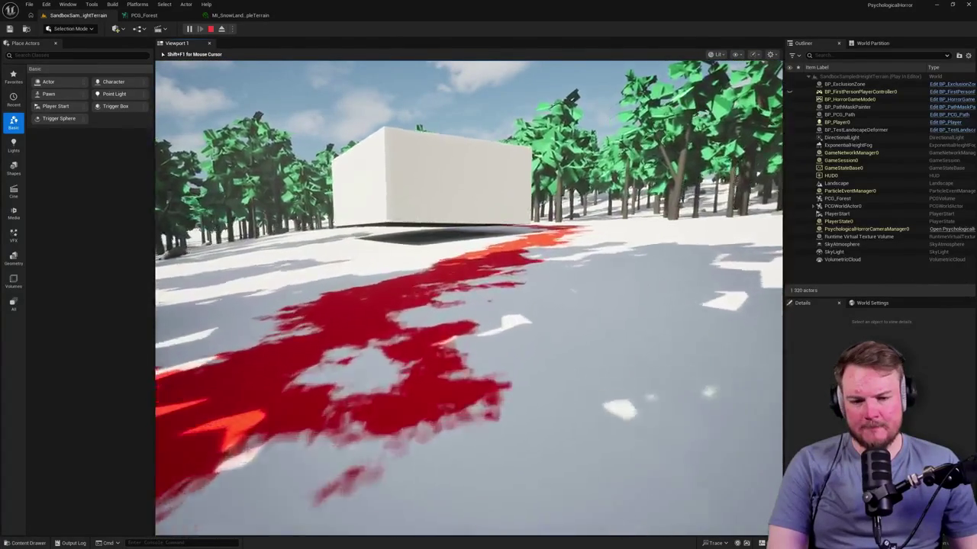
pyautogui.press('w')
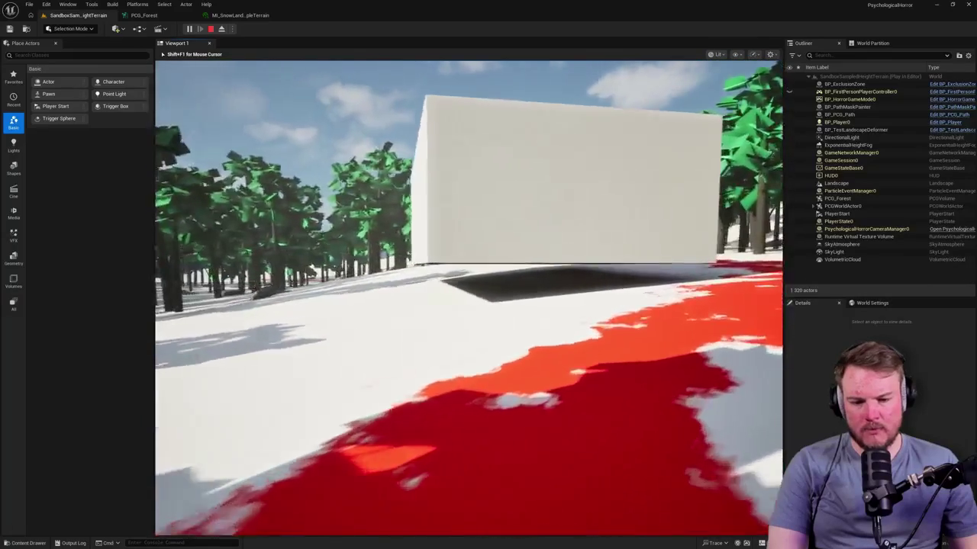
pyautogui.press('w')
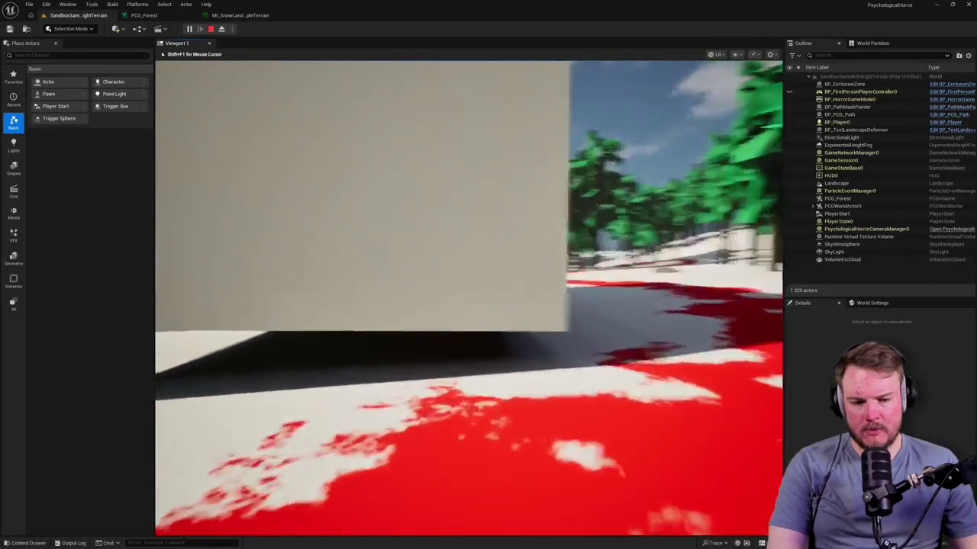
pyautogui.press('s')
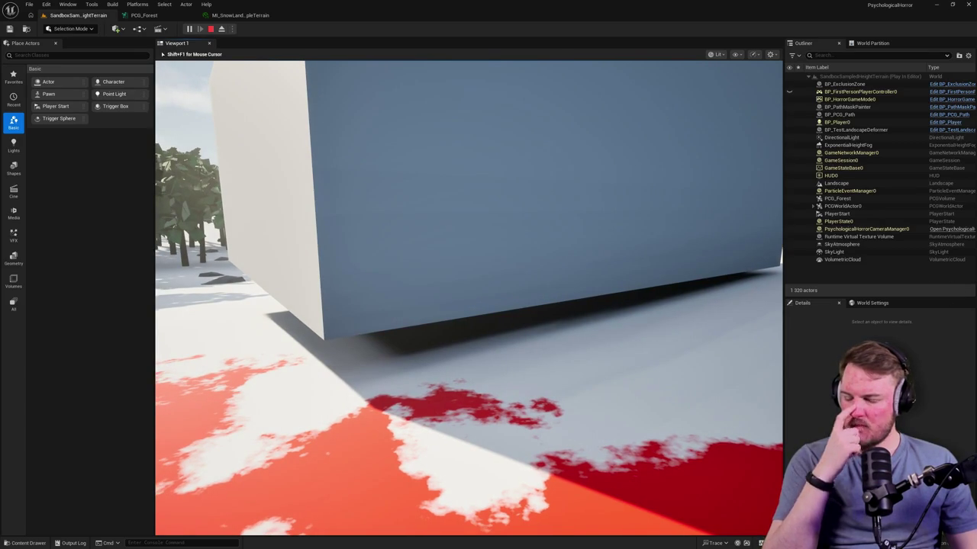
pyautogui.press('Escape')
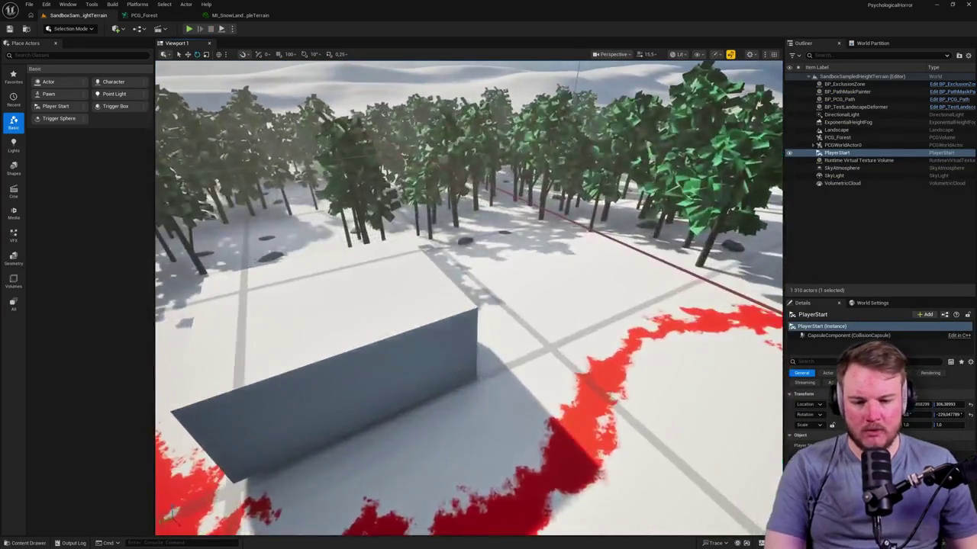
# Select and frame the cube, then open its BP_TestLandscapeDeformer blueprint
pyautogui.click(649, 343)
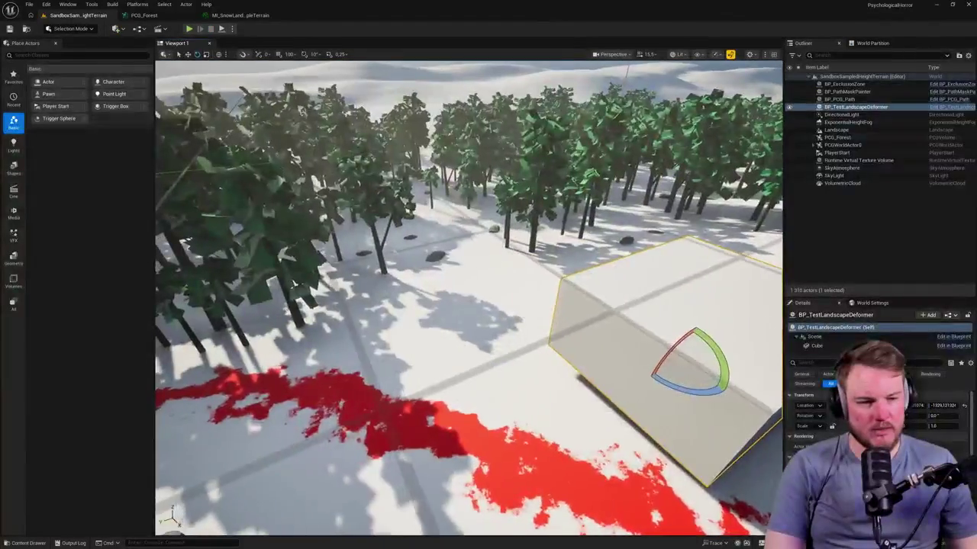
pyautogui.press('f')
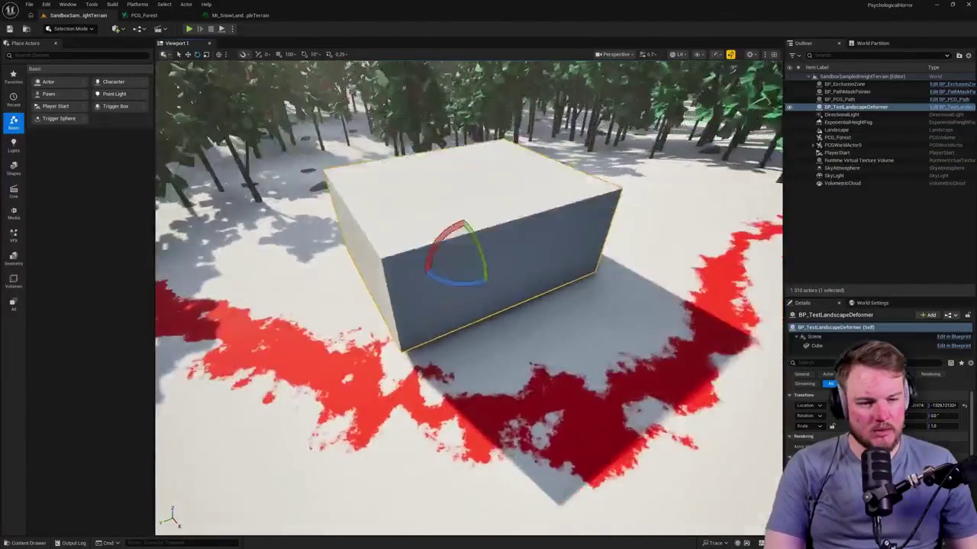
pyautogui.click(941, 111)
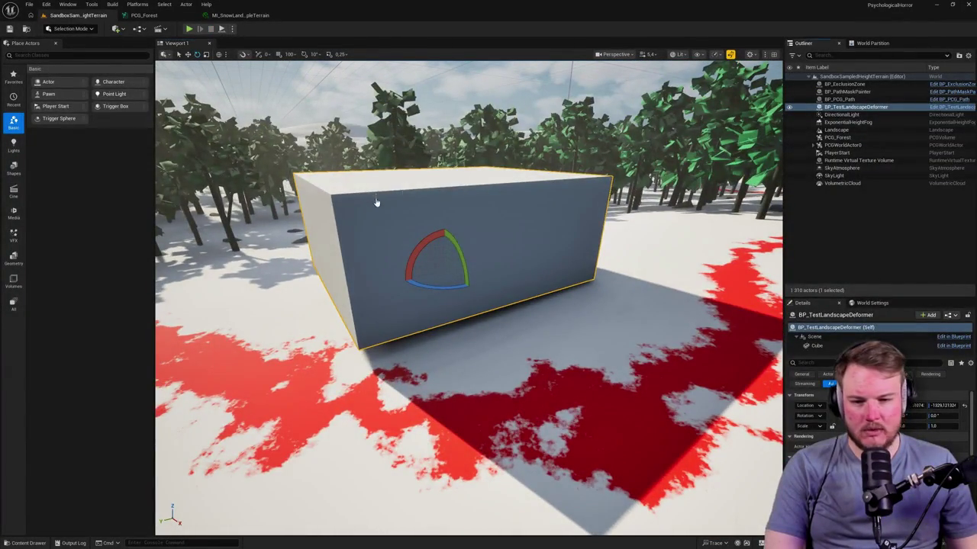
# Show the blueprint's Viewport tab and view the cube from the Top with Alt+J
pyautogui.click(264, 44)
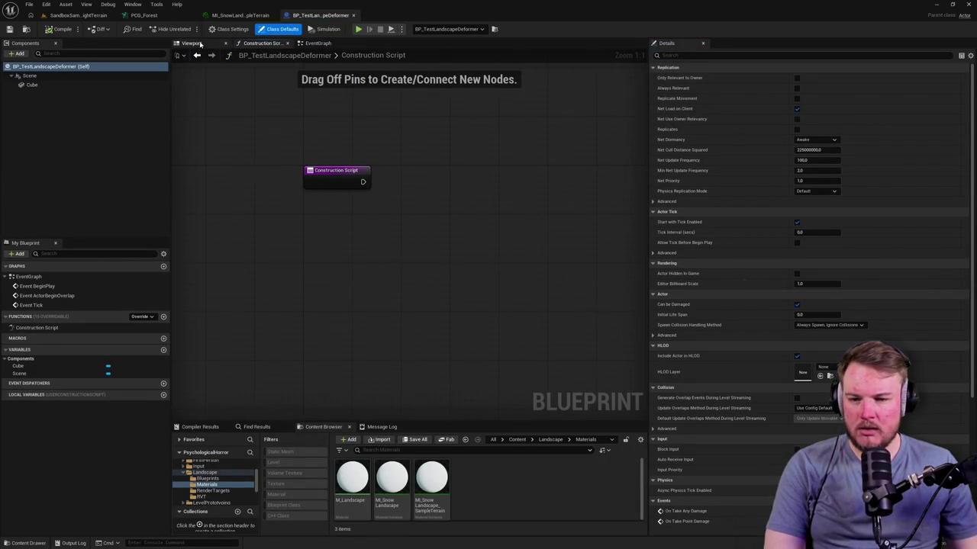
pyautogui.click(191, 43)
pyautogui.click(306, 46)
pyautogui.click(262, 43)
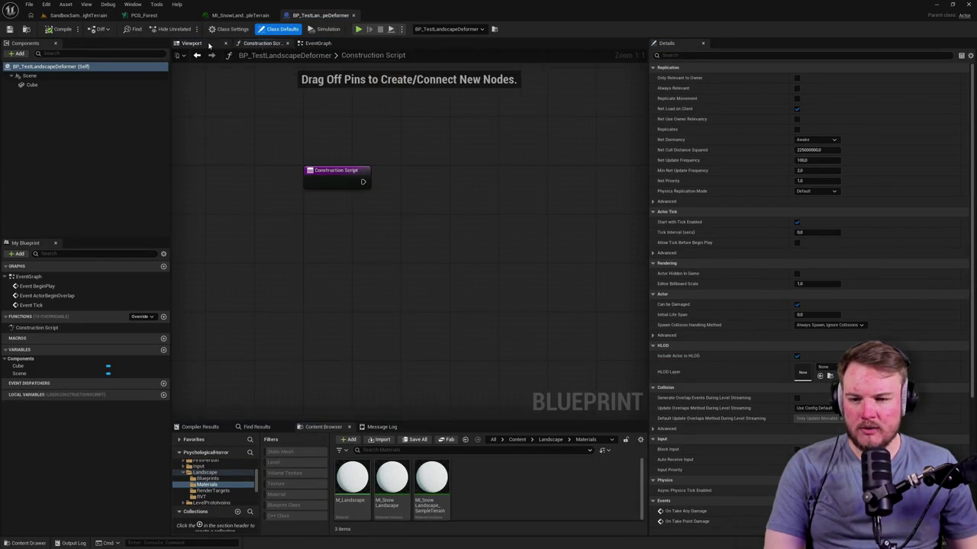
pyautogui.click(192, 43)
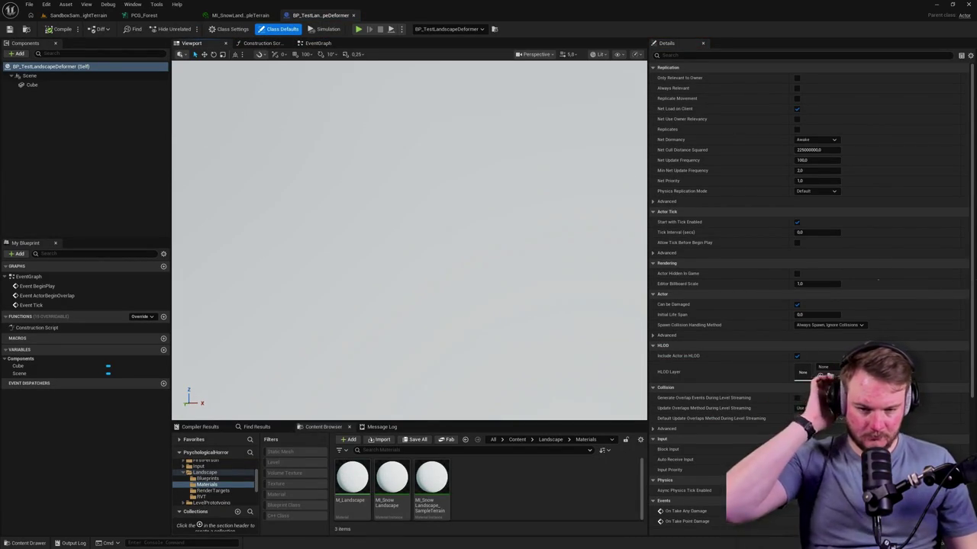
pyautogui.moveTo(367, 179); pyautogui.dragTo(366, 178)
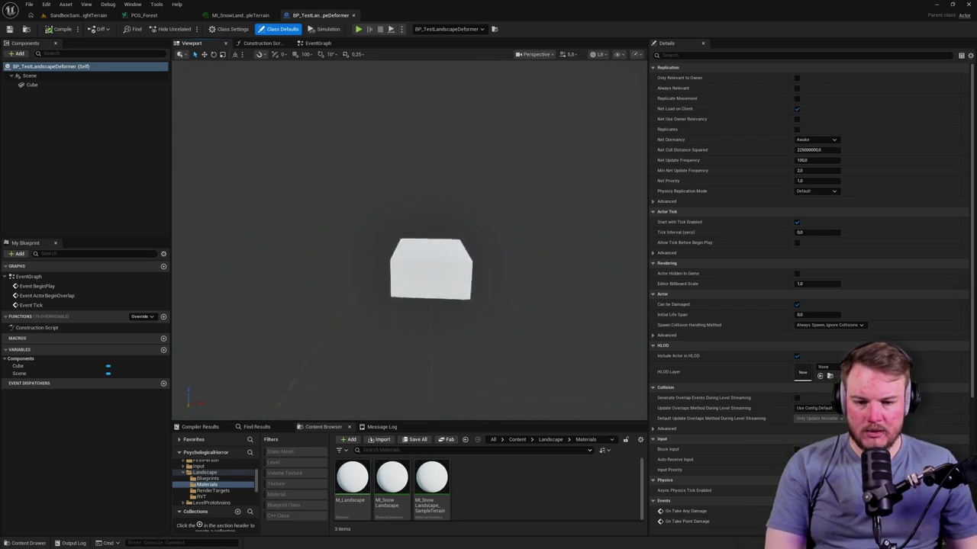
pyautogui.hotkey('alt', 'j')
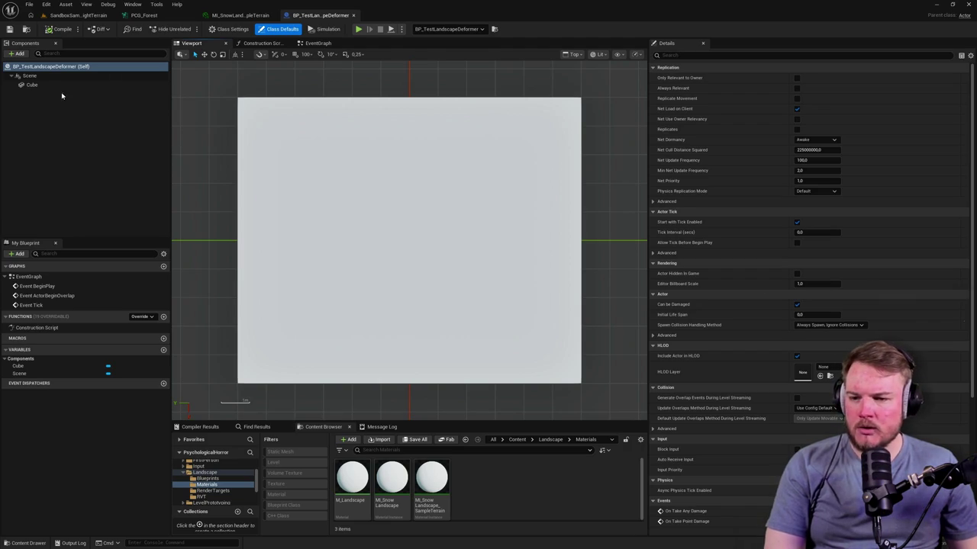
# Add a Landscape Texture Patch component found by searching 'landscape'
pyautogui.click(17, 54)
pyautogui.write('landsca')
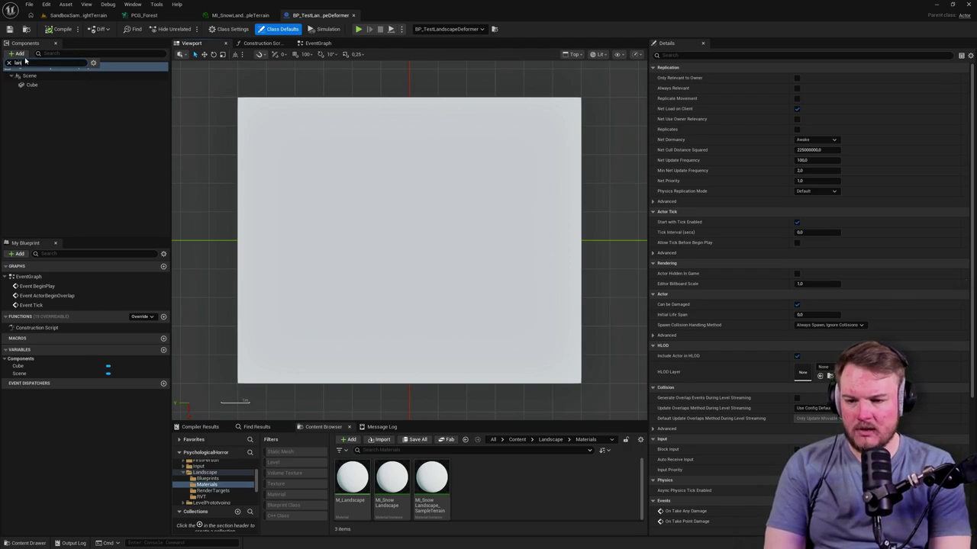
pyautogui.write('pe')
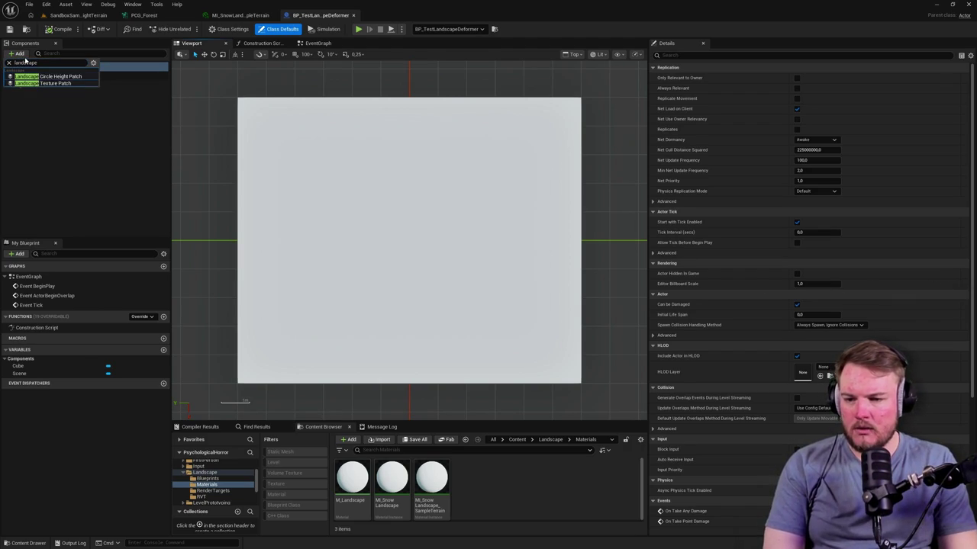
pyautogui.click(53, 82)
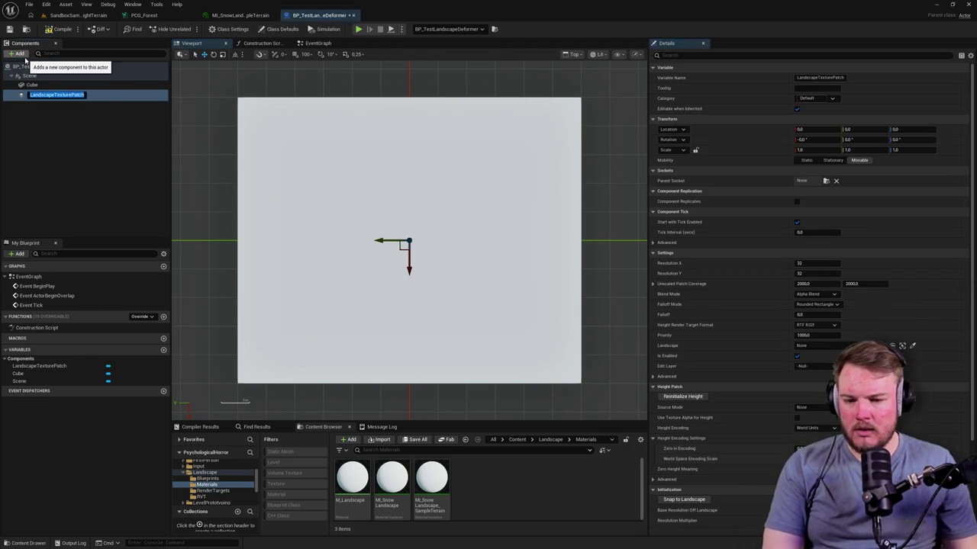
# Inspect the Cube, Scene and LandscapeTexturePatch settings (32×32 resolution, 2000×2000 coverage)
pyautogui.click(315, 237)
pyautogui.click(32, 84)
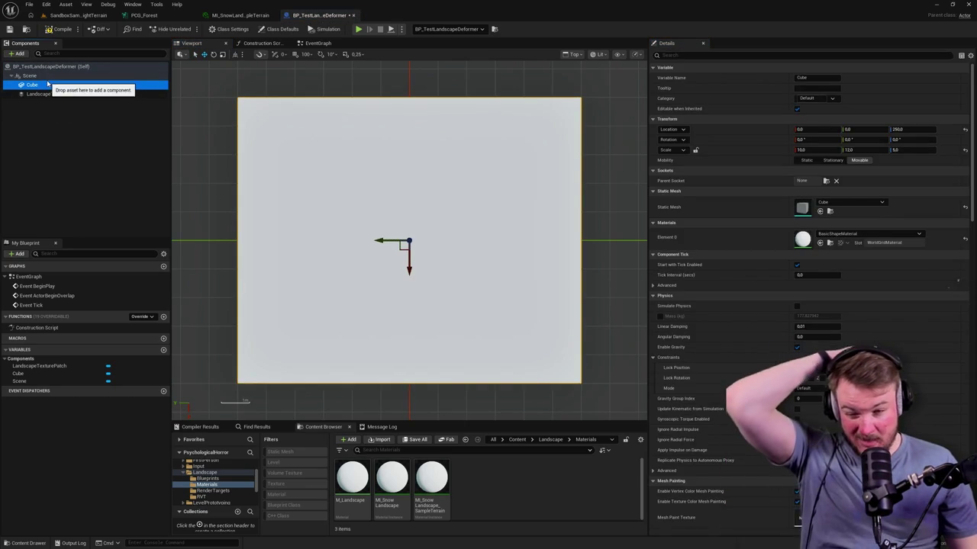
pyautogui.click(46, 76)
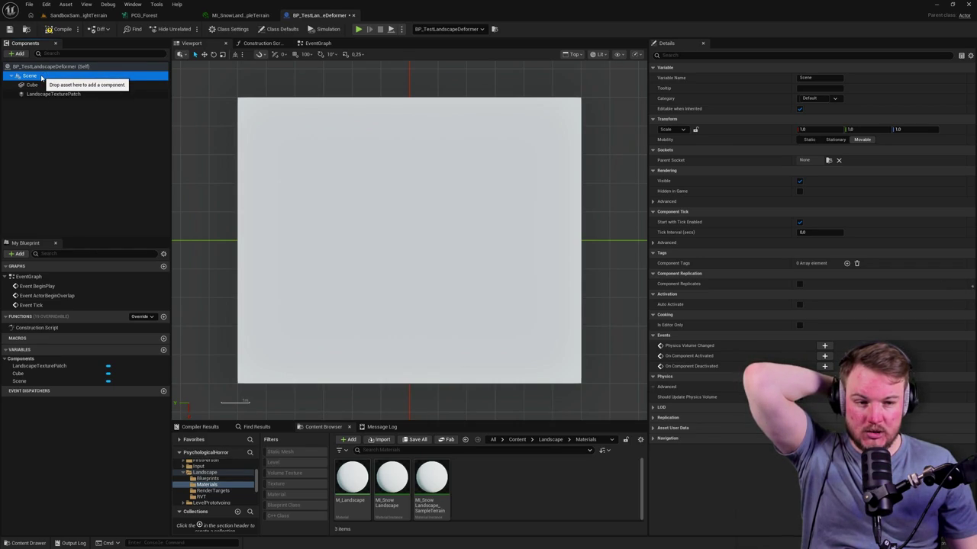
pyautogui.click(40, 85)
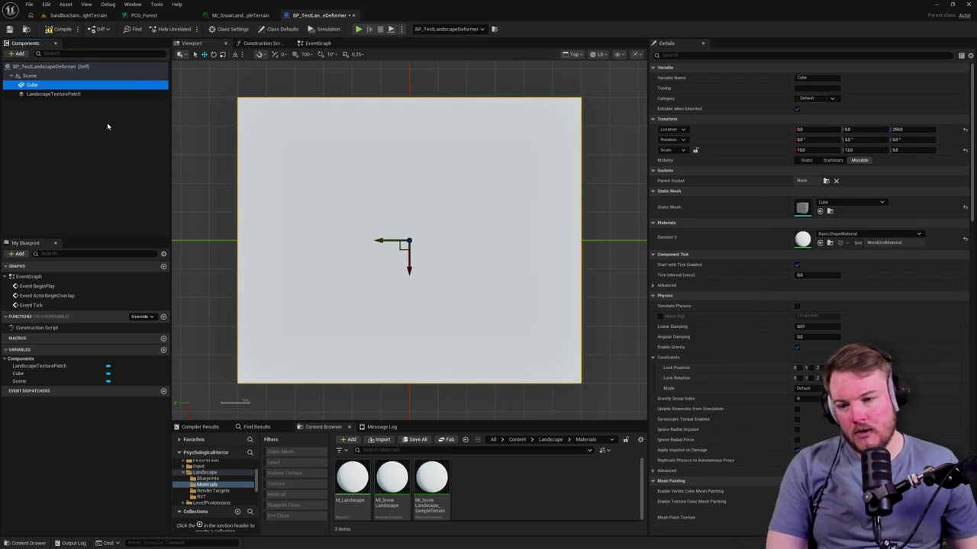
pyautogui.click(85, 94)
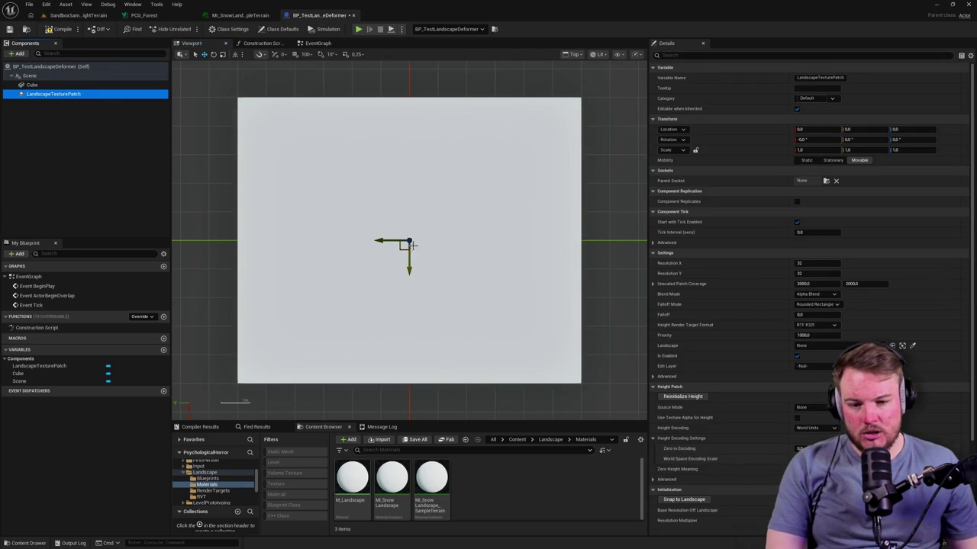
pyautogui.click(438, 240)
# Scale the patch up slightly in X and Y and switch the viewport to wireframe
pyautogui.moveTo(394, 244); pyautogui.dragTo(479, 222)
pyautogui.hotkey('alt', '2')
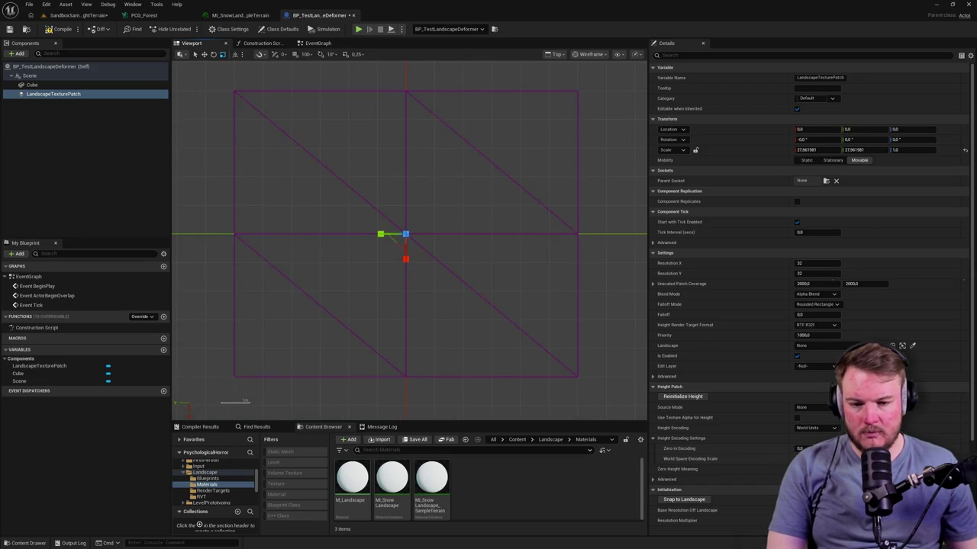
pyautogui.scroll(-5, 488, 219)
pyautogui.scroll(-3, 499, 221)
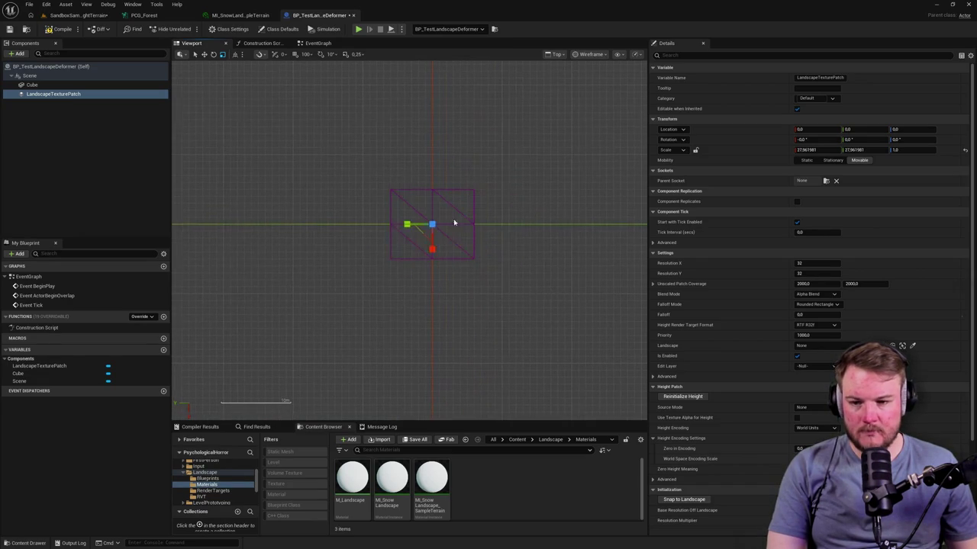
pyautogui.click(91, 94)
pyautogui.scroll(-5, 432, 231)
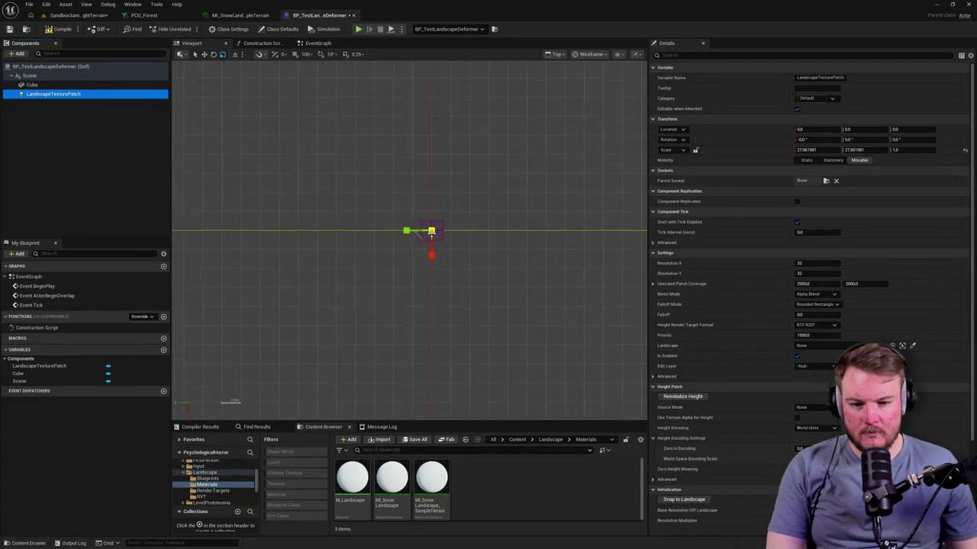
pyautogui.scroll(3, 422, 240)
# Reset the patch scale to 1.0, then shrink it to about 0.964645 in X and Y
pyautogui.moveTo(420, 242); pyautogui.dragTo(400, 220)
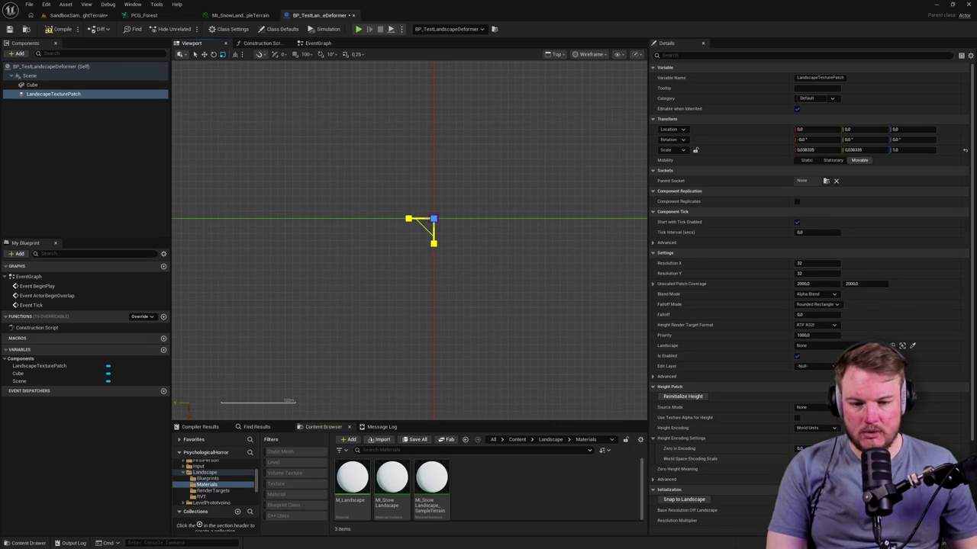
pyautogui.click(965, 149)
pyautogui.scroll(2, 413, 221)
pyautogui.scroll(4, 413, 220)
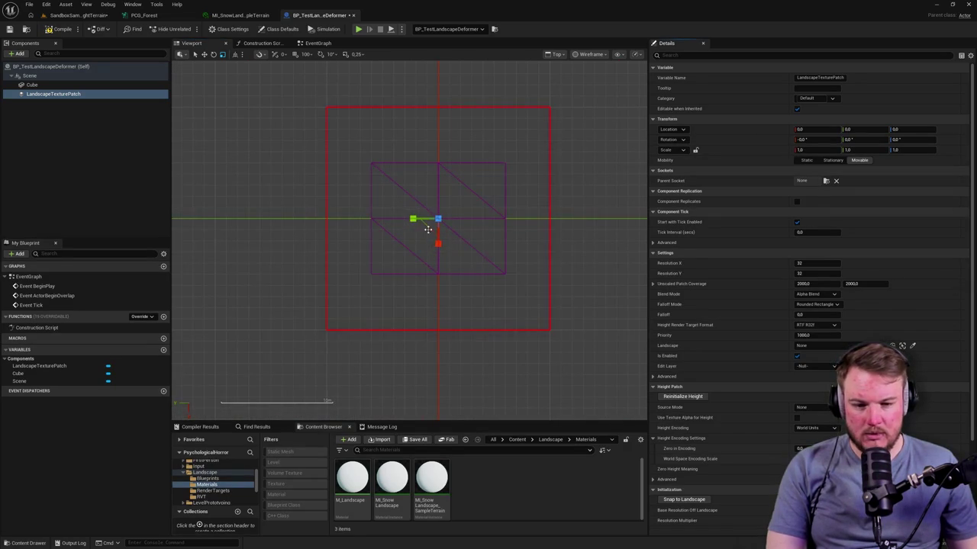
pyautogui.moveTo(430, 231); pyautogui.dragTo(428, 234)
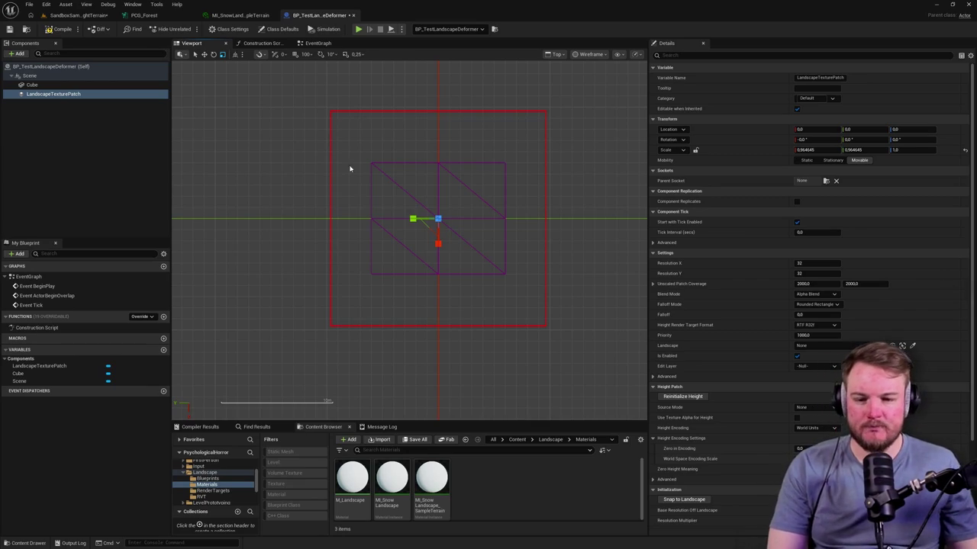
# Shorten the patch along its Y axis and set Source Mode to Texture Asset
pyautogui.scroll(-2, 356, 190)
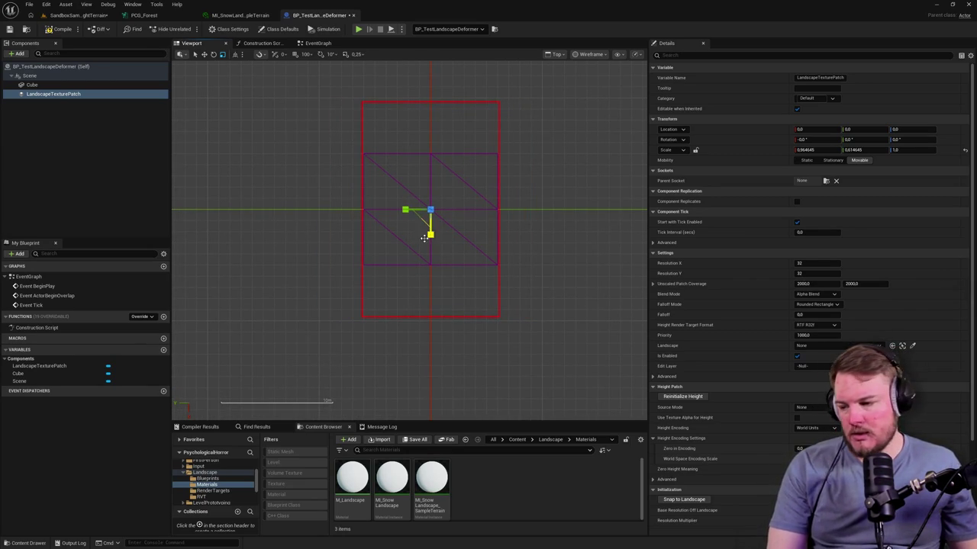
pyautogui.moveTo(431, 235); pyautogui.dragTo(431, 231)
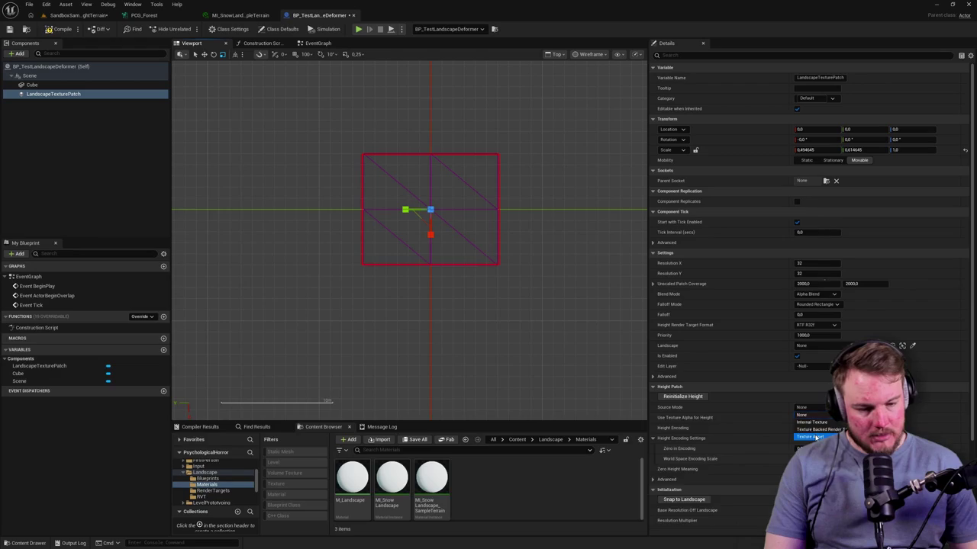
pyautogui.click(811, 436)
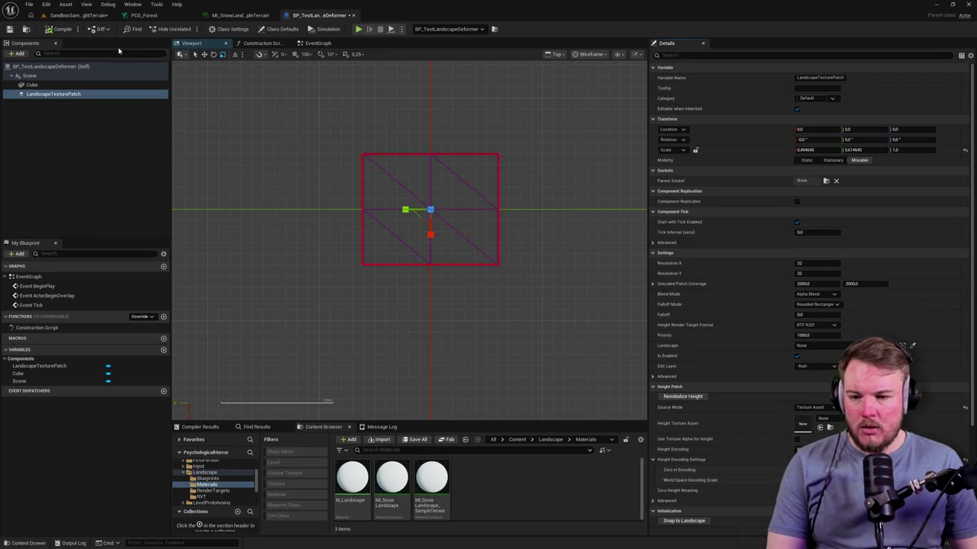
# In the level, move the cube down toward the snowy ground, then go back to the blueprint
pyautogui.click(77, 15)
pyautogui.moveTo(423, 188)
pyautogui.mouseDown()
pyautogui.moveTo(431, 157)
pyautogui.moveTo(412, 179)
pyautogui.moveTo(424, 188)
pyautogui.mouseUp()
pyautogui.press('w')
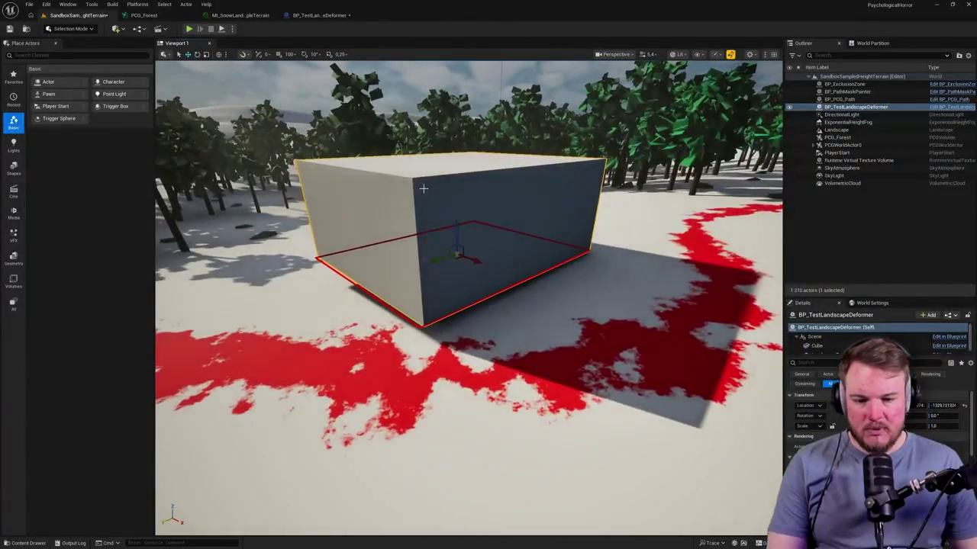
pyautogui.moveTo(460, 227)
pyautogui.mouseDown()
pyautogui.moveTo(448, 248)
pyautogui.moveTo(458, 196)
pyautogui.moveTo(470, 206)
pyautogui.moveTo(471, 229)
pyautogui.moveTo(471, 210)
pyautogui.mouseUp()
pyautogui.click(312, 16)
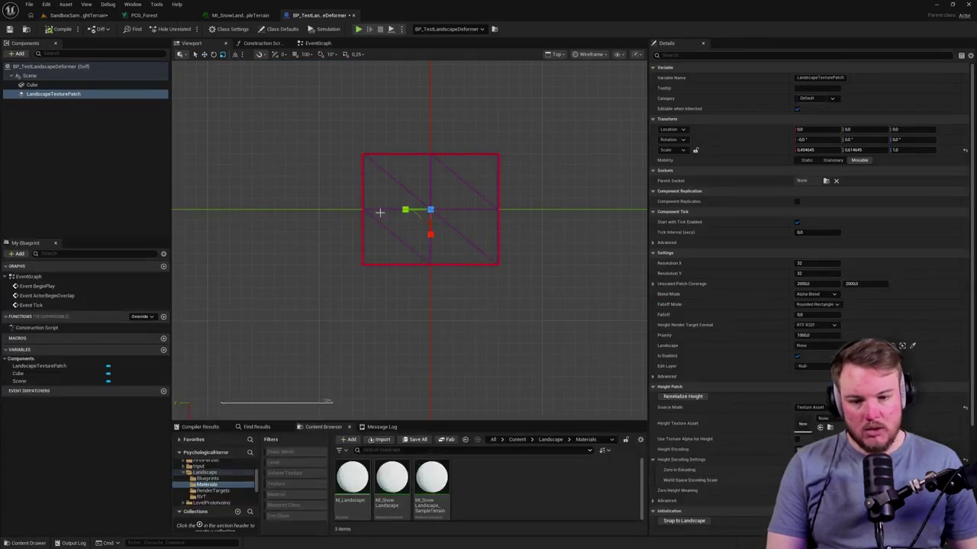
# Show all content roots filtered to Textures, then set AnalogHat as the patch's Height Texture Asset
pyautogui.hotkey('ctrl', 'space')
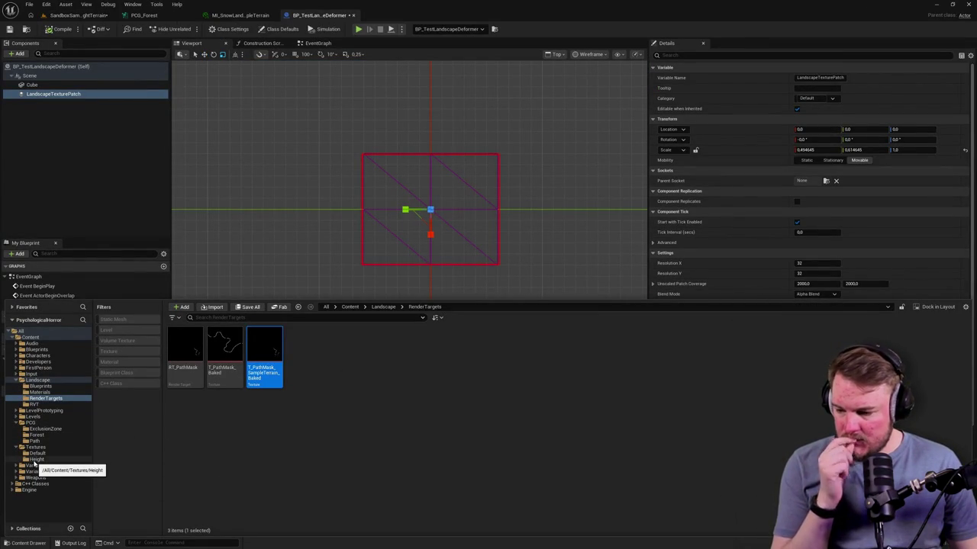
pyautogui.click(51, 338)
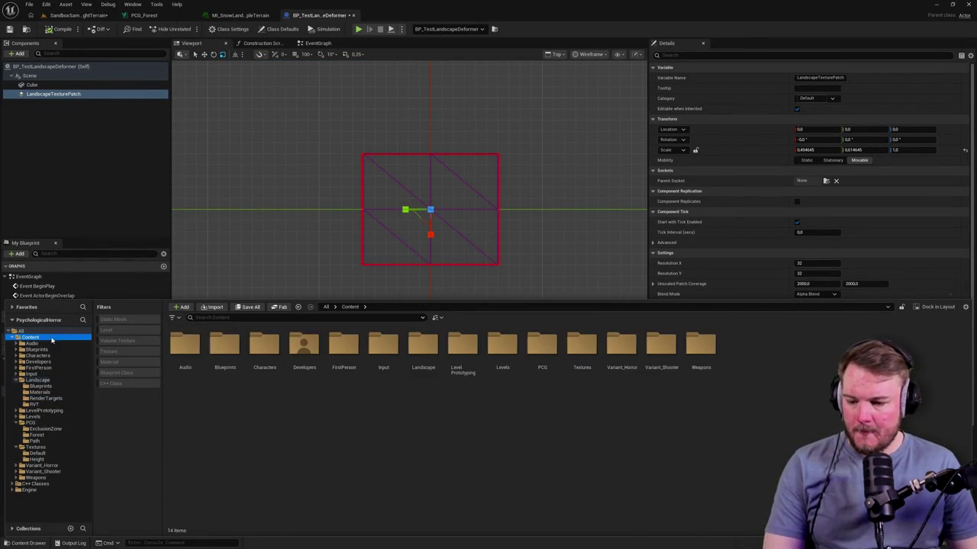
pyautogui.click(20, 331)
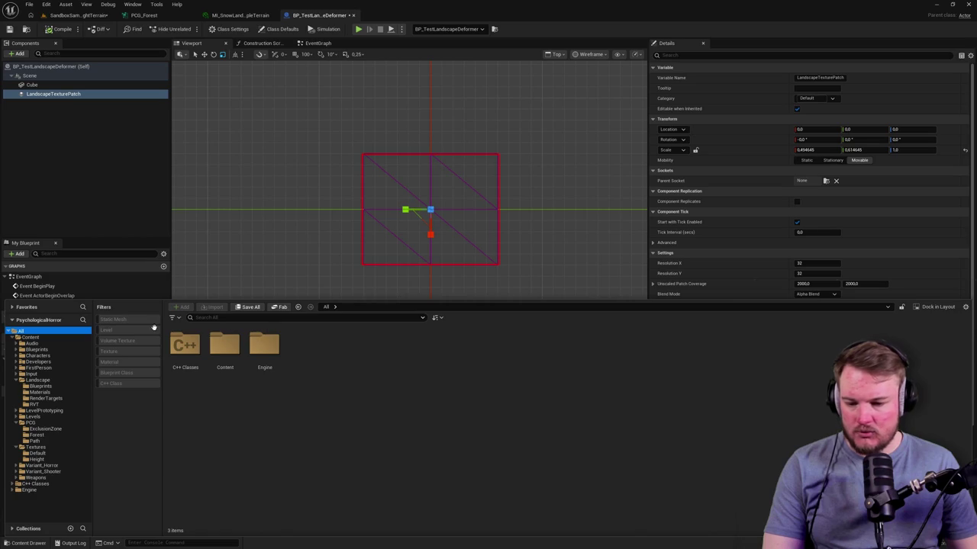
pyautogui.click(108, 351)
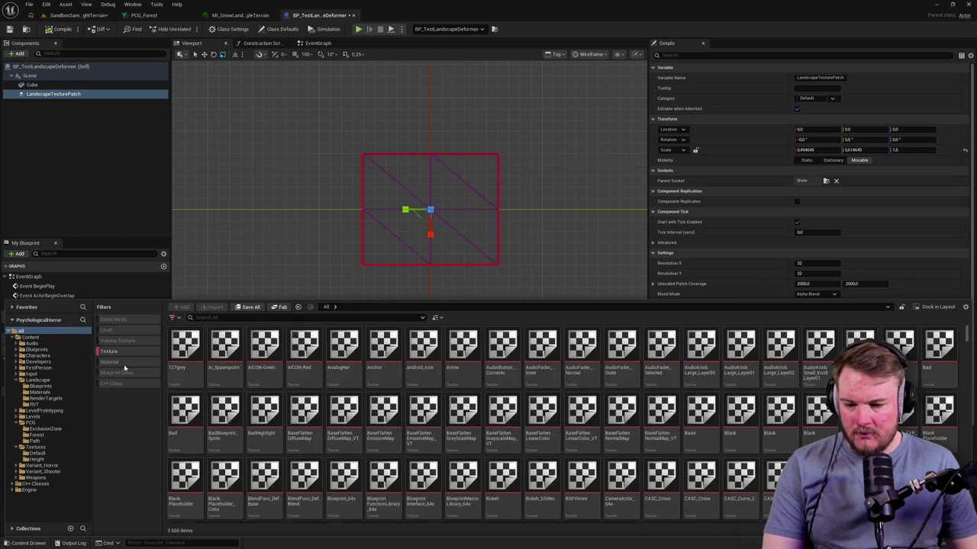
pyautogui.moveTo(328, 299); pyautogui.dragTo(330, 272)
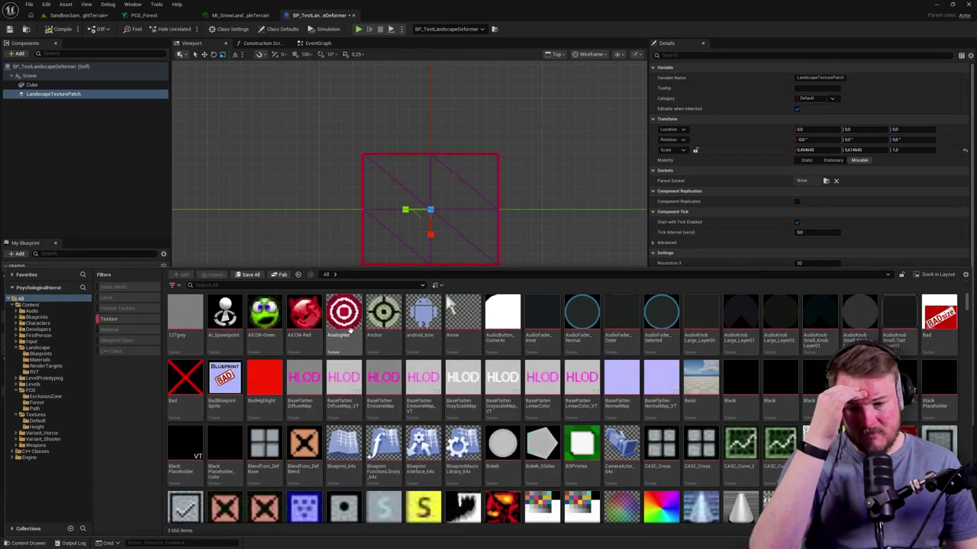
pyautogui.click(491, 168)
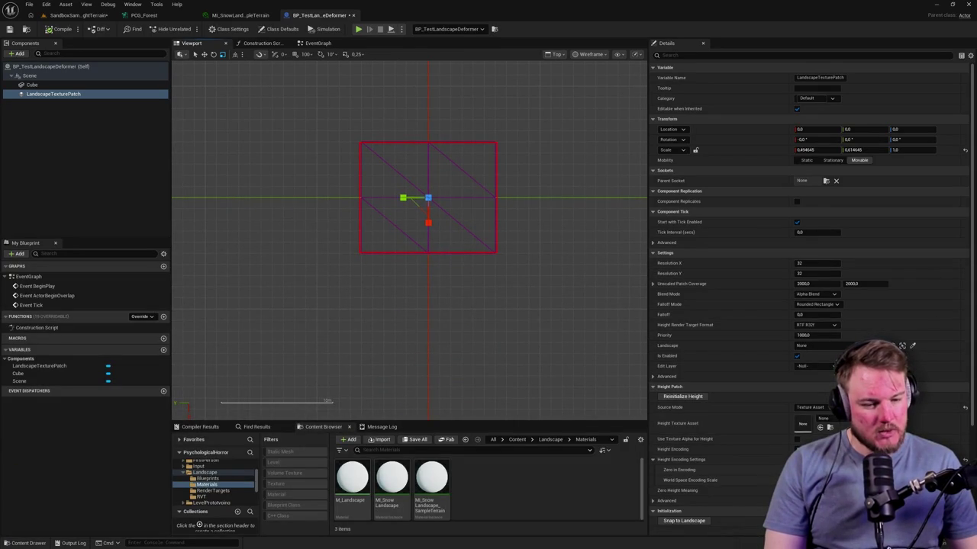
pyautogui.click(819, 429)
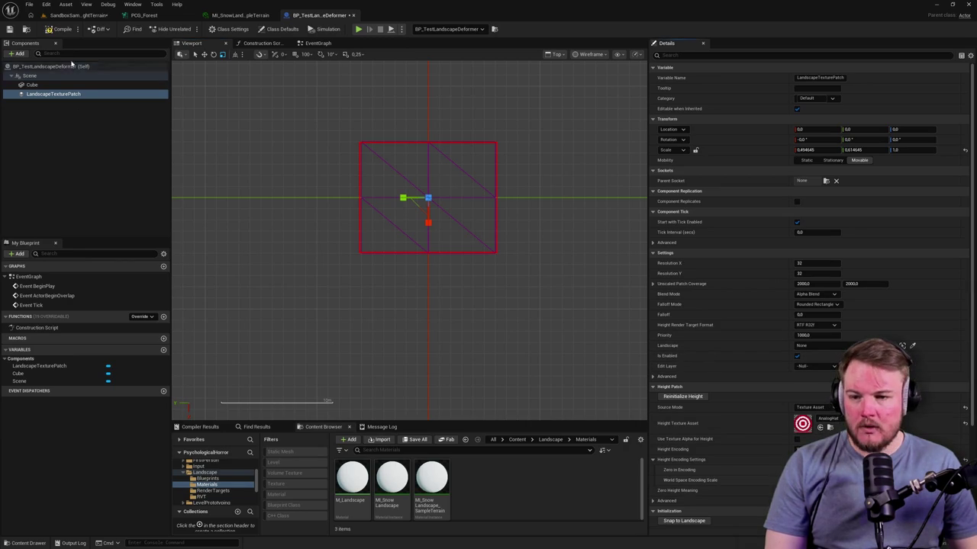
# Compile the deformer blueprint and frame the cube beside the red path in the level
pyautogui.click(59, 31)
pyautogui.click(75, 15)
pyautogui.press('f')
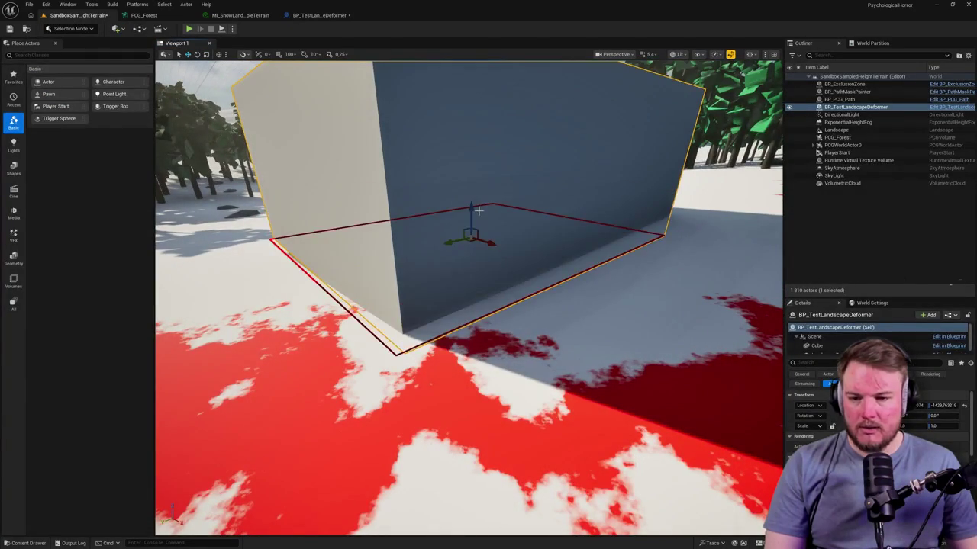
pyautogui.moveTo(493, 211); pyautogui.dragTo(493, 267)
pyautogui.moveTo(202, 116); pyautogui.dragTo(202, 76)
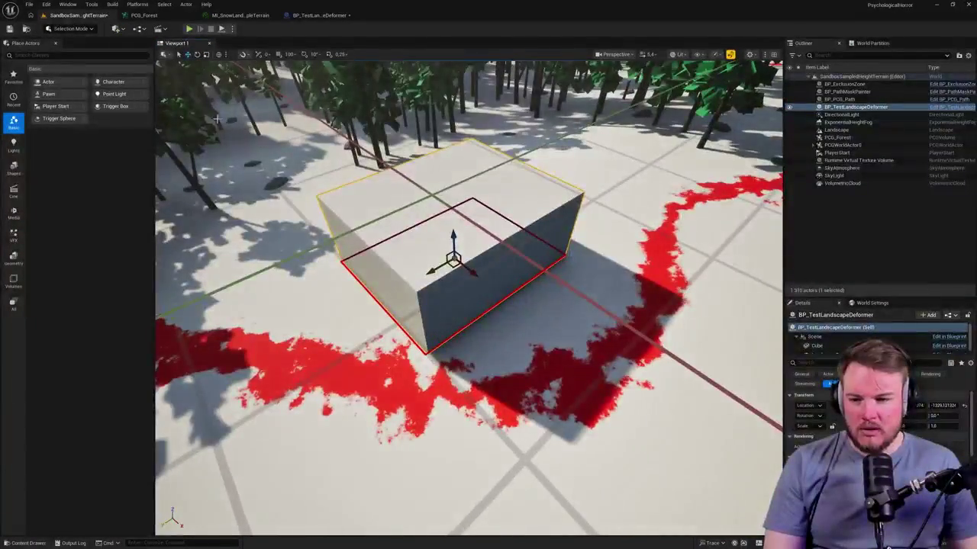
pyautogui.click(70, 28)
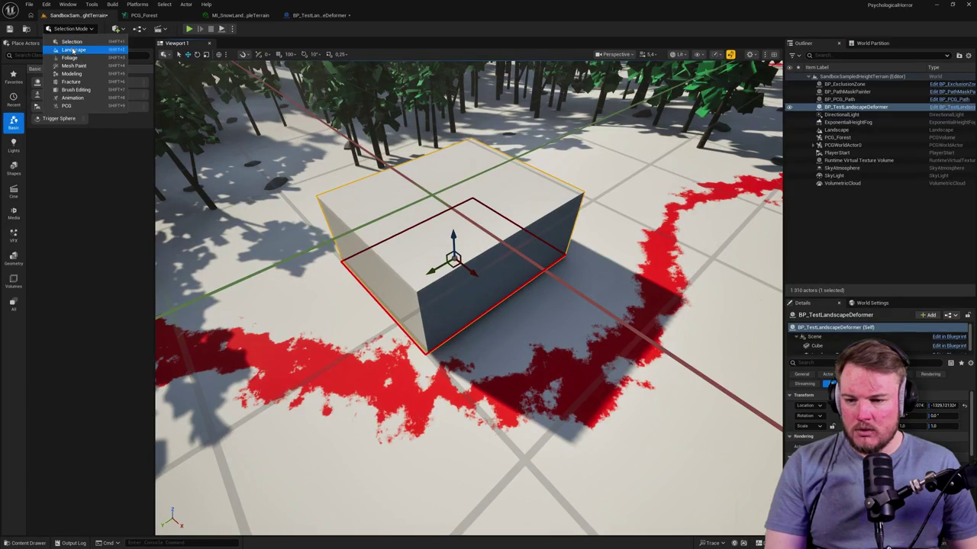
# Switch to Landscape Mode and view its single edit layer alongside the box and path
pyautogui.click(69, 50)
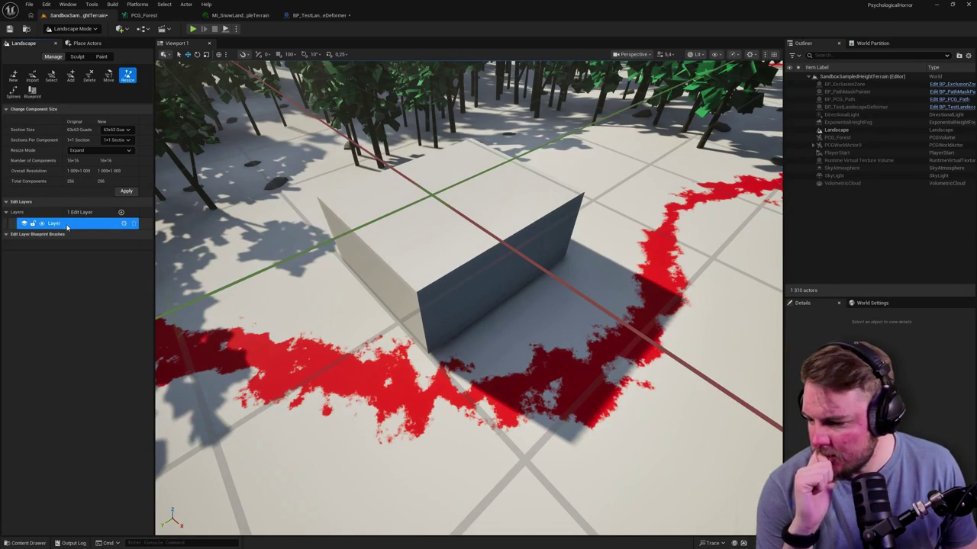
pyautogui.hotkey('ctrl', 'space')
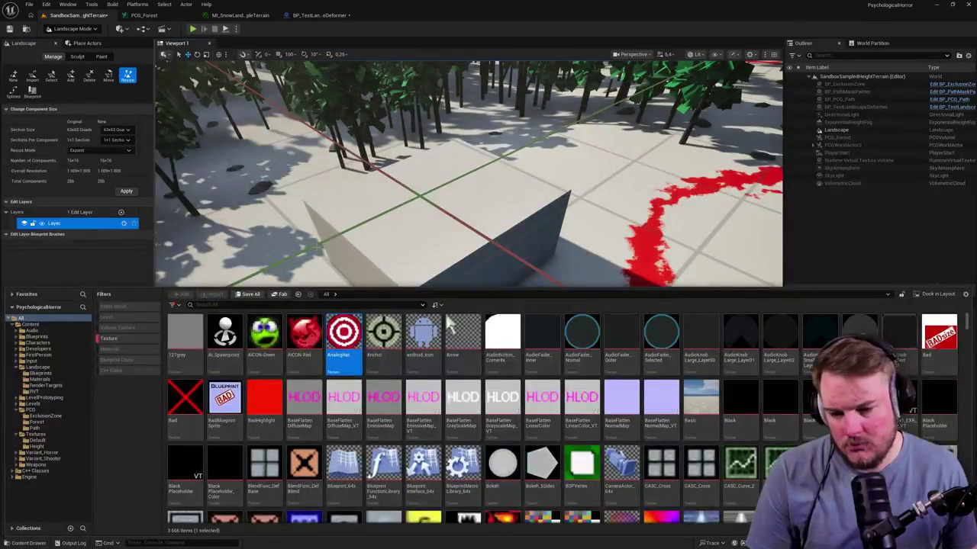
pyautogui.moveTo(262, 352)
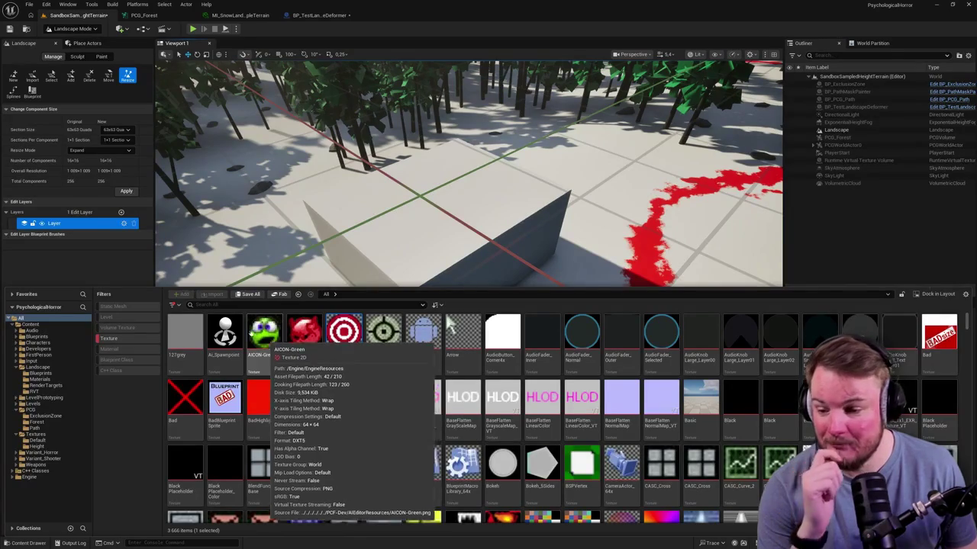
pyautogui.click(126, 272)
pyautogui.moveTo(208, 277); pyautogui.dragTo(284, 287)
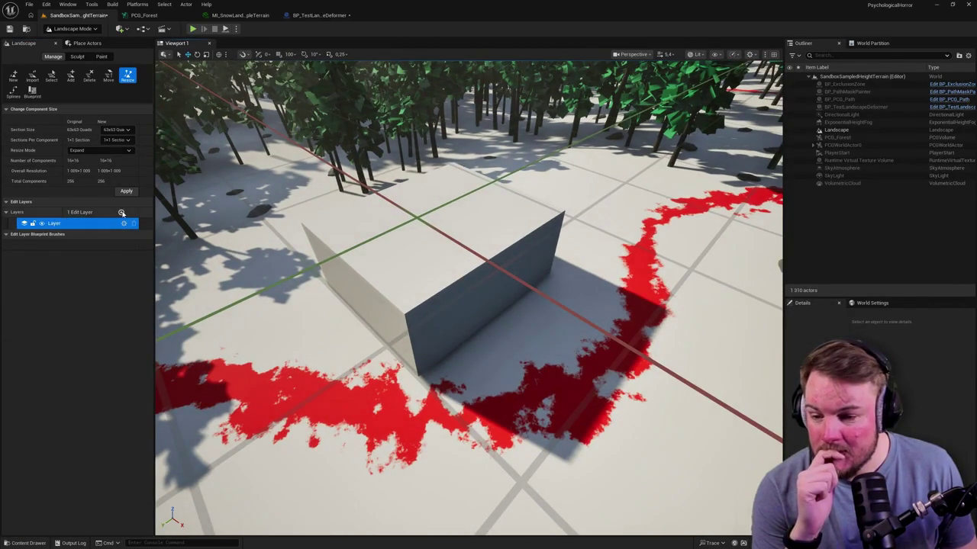
# Add a Landscape Patch Edit Layer named Patches to the landscape
pyautogui.click(120, 212)
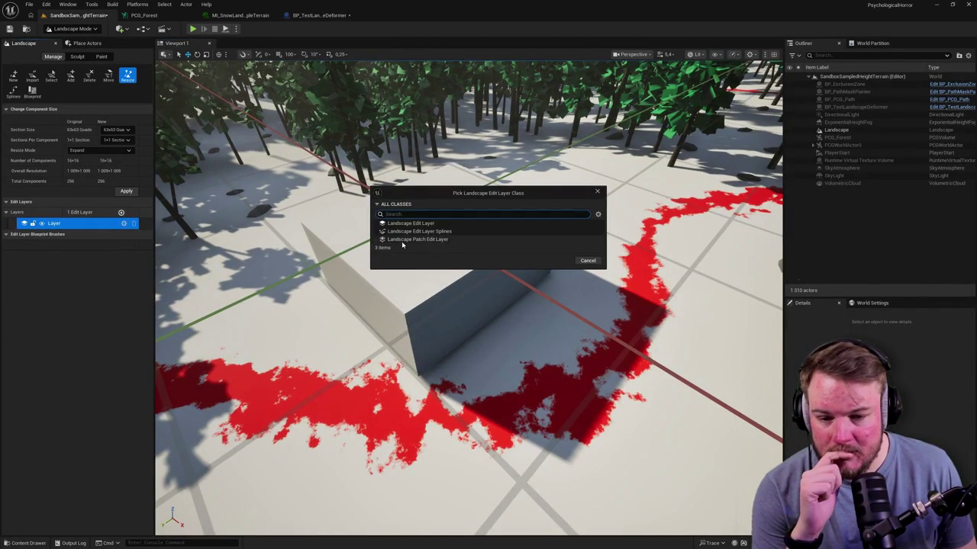
pyautogui.click(405, 241)
pyautogui.click(558, 260)
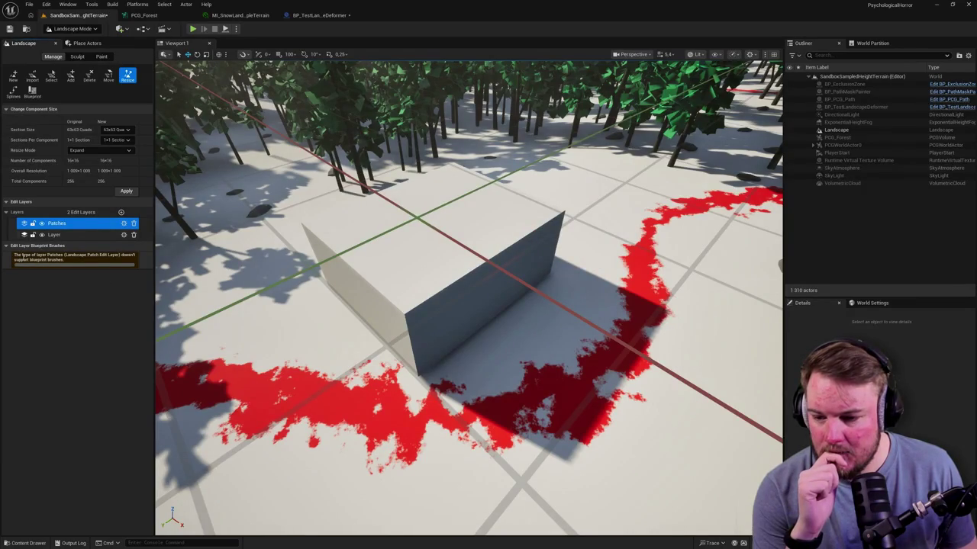
pyautogui.click(124, 224)
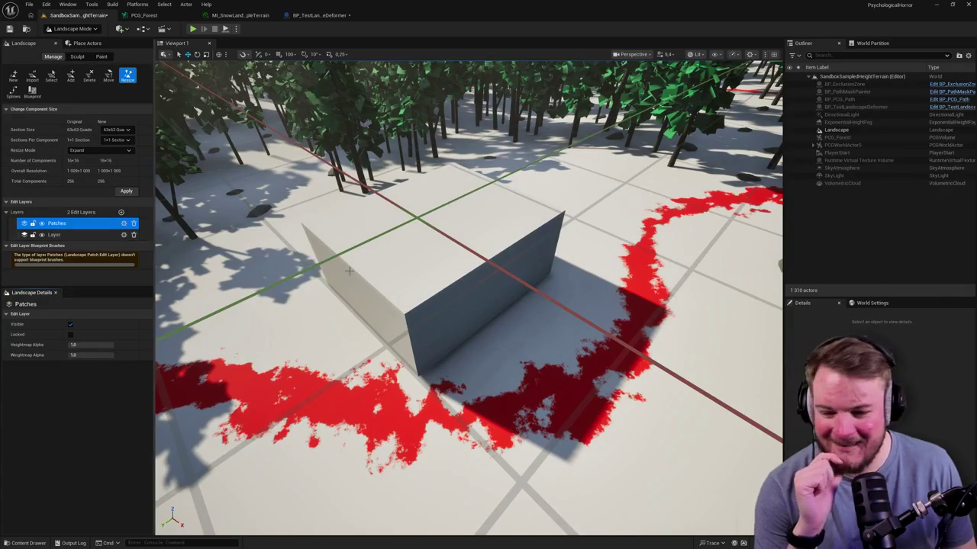
pyautogui.scroll(2, 469, 297)
pyautogui.moveTo(531, 306)
pyautogui.mouseDown()
pyautogui.moveTo(531, 336)
pyautogui.moveTo(531, 306)
pyautogui.mouseUp()
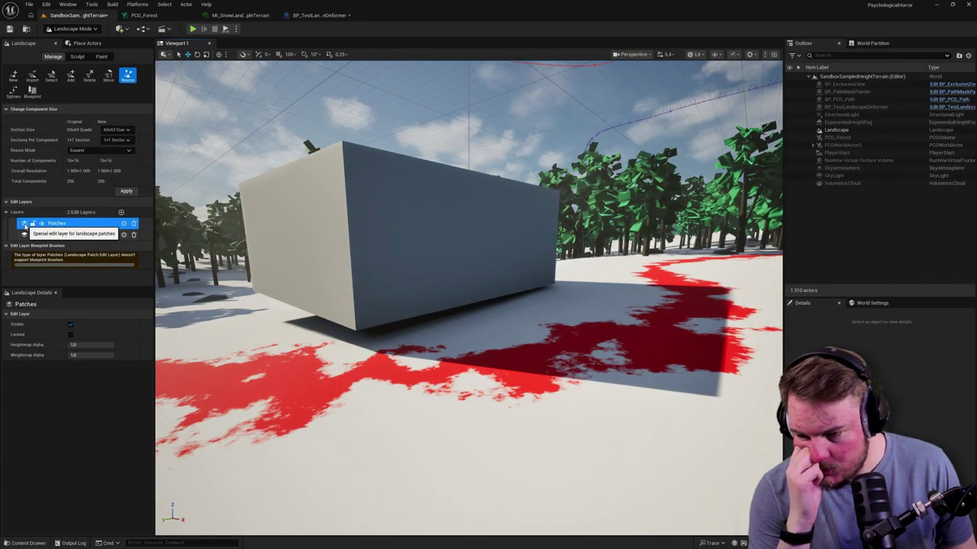
pyautogui.click(126, 191)
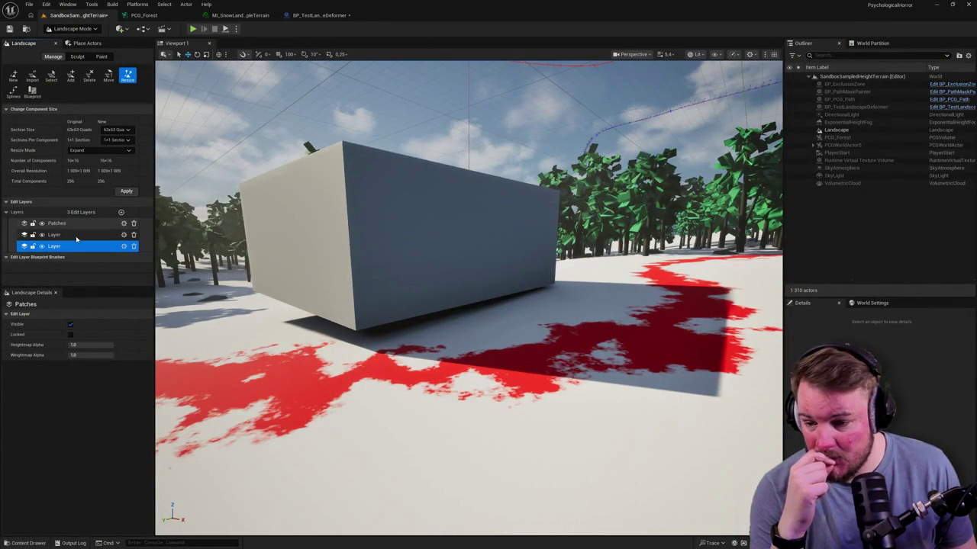
# Delete the extra bottom Layer, keeping the original Layer, and select Patches
pyautogui.click(76, 235)
pyautogui.click(43, 235)
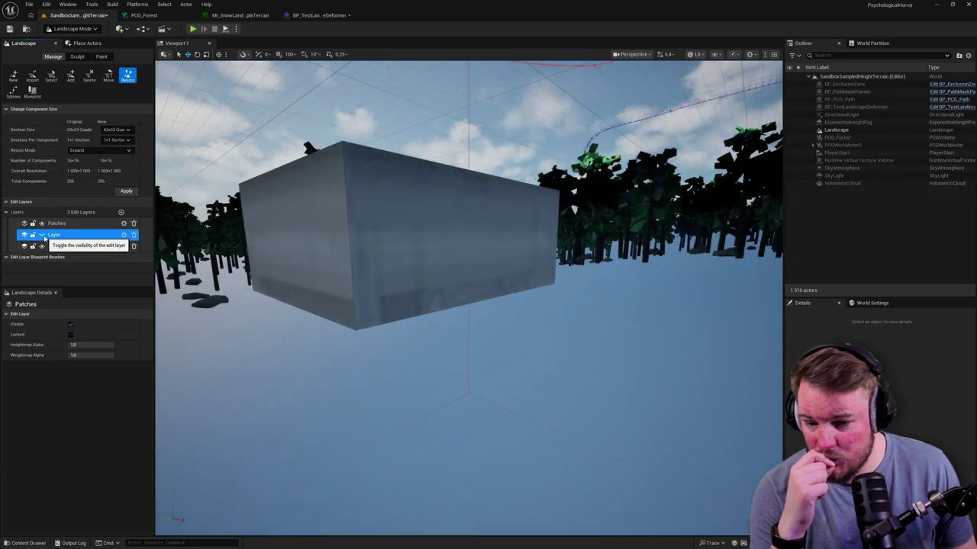
pyautogui.click(43, 236)
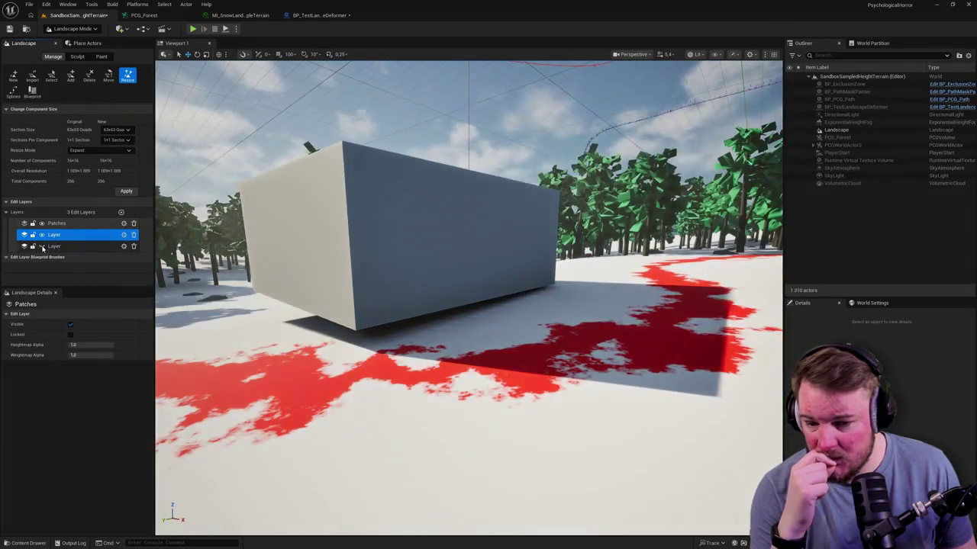
pyautogui.click(69, 246)
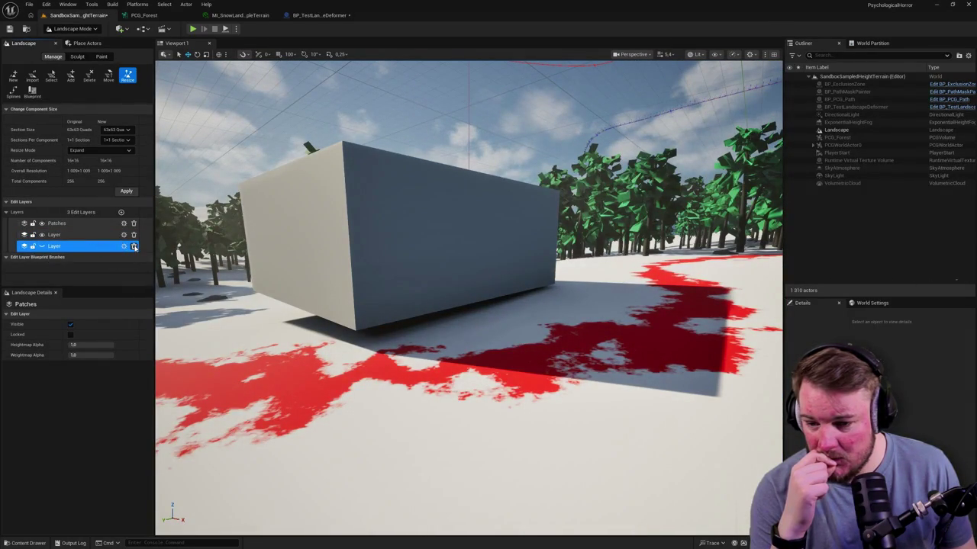
pyautogui.click(134, 247)
pyautogui.click(495, 291)
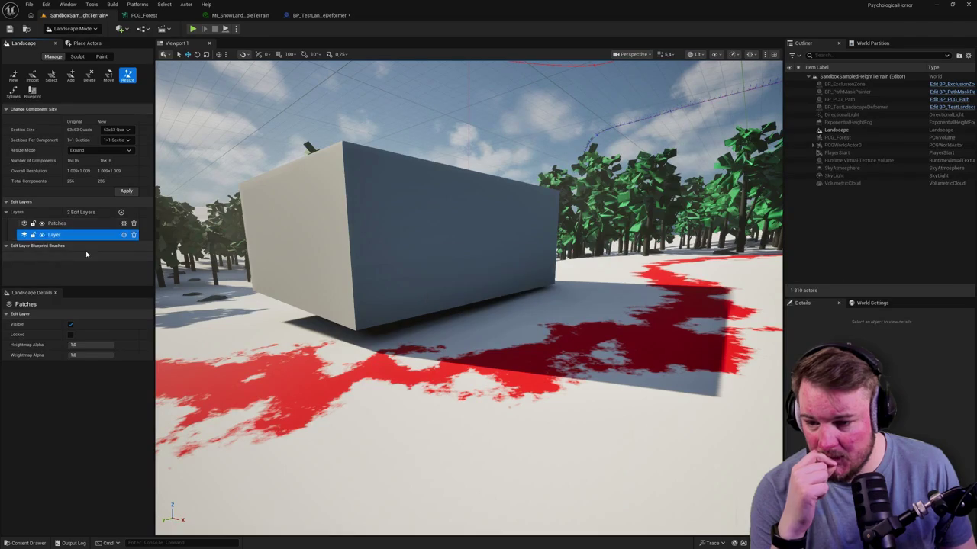
pyautogui.click(48, 223)
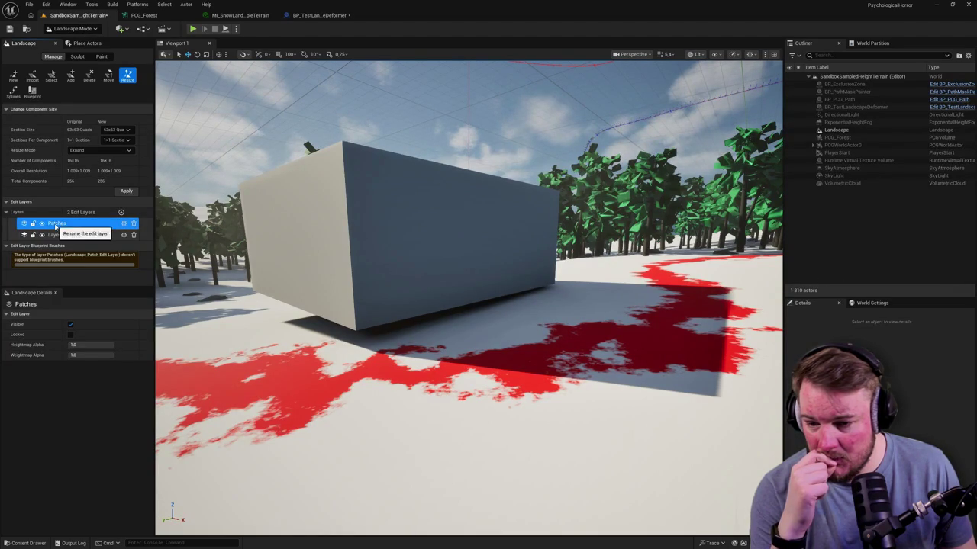
pyautogui.moveTo(383, 237); pyautogui.dragTo(335, 238)
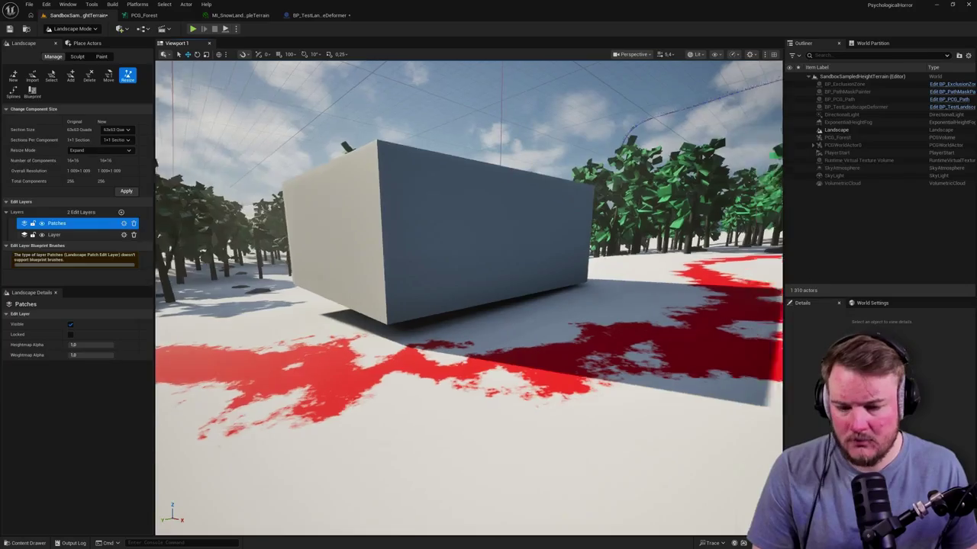
pyautogui.hotkey('shift', '1')
pyautogui.click(410, 197)
pyautogui.press('f')
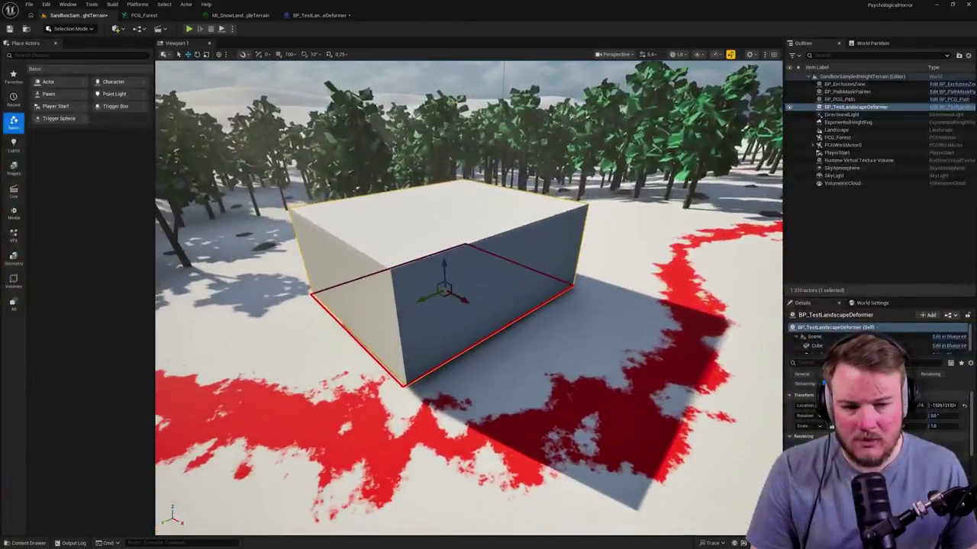
pyautogui.hotkey('ctrl', 'space')
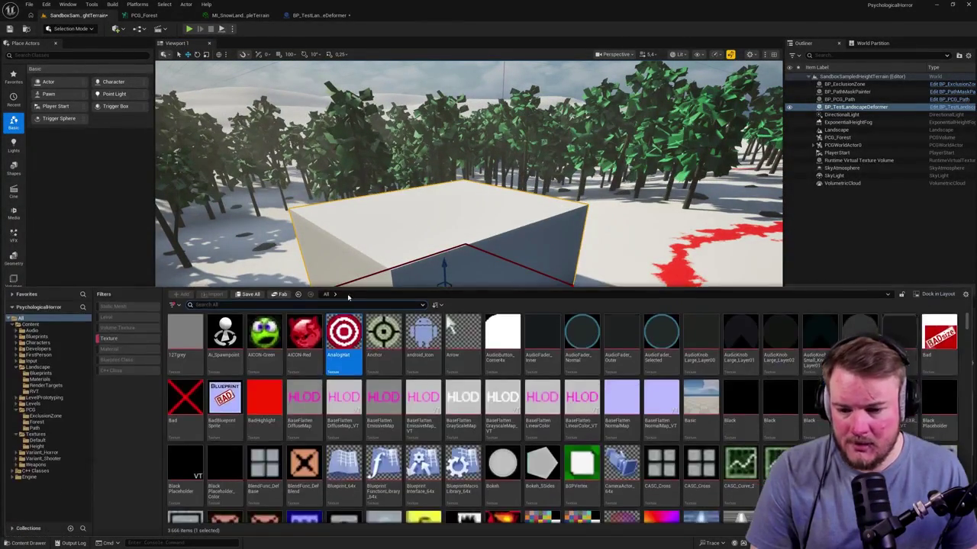
pyautogui.hotkey('ctrl', 'space')
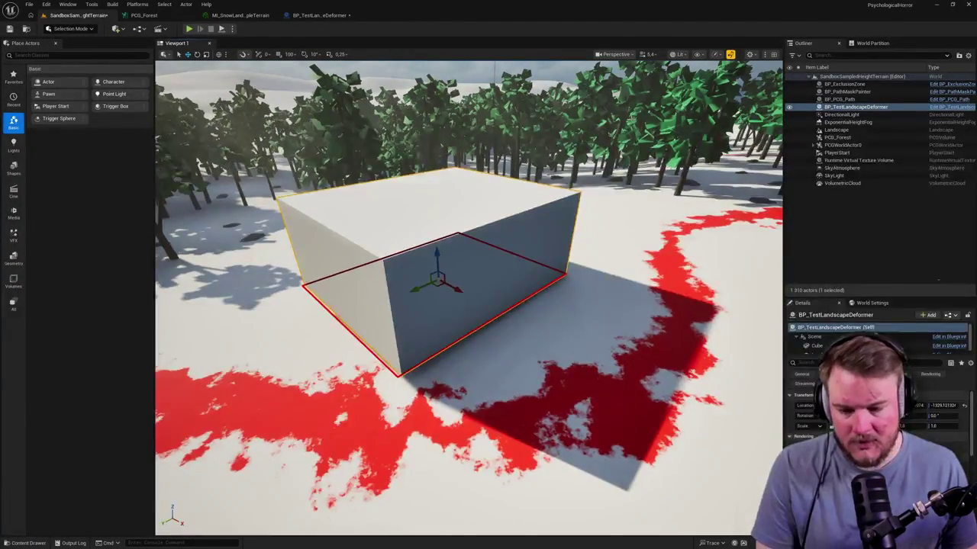
pyautogui.hotkey('ctrl', 'space')
pyautogui.hotkey('ctrl', 'space')
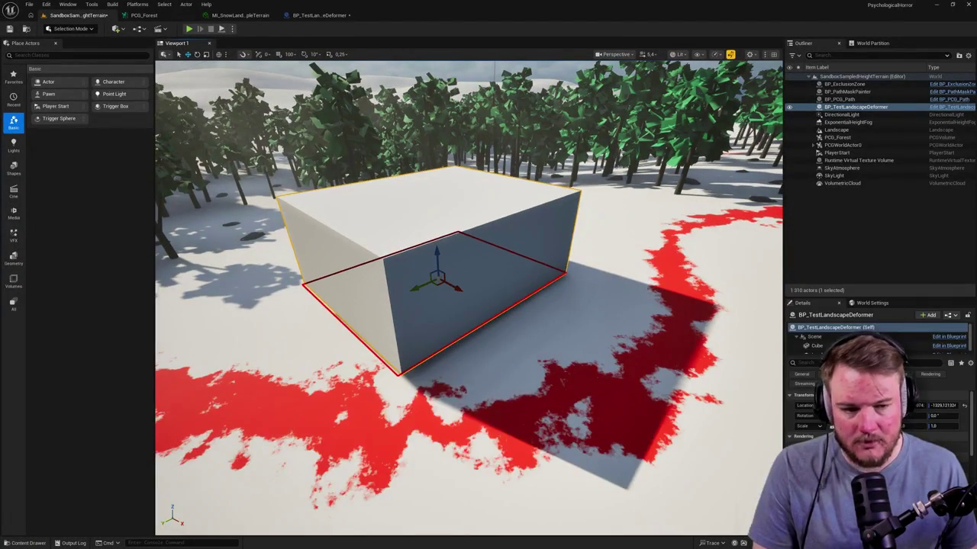
pyautogui.rightClick(402, 240)
pyautogui.press('Escape')
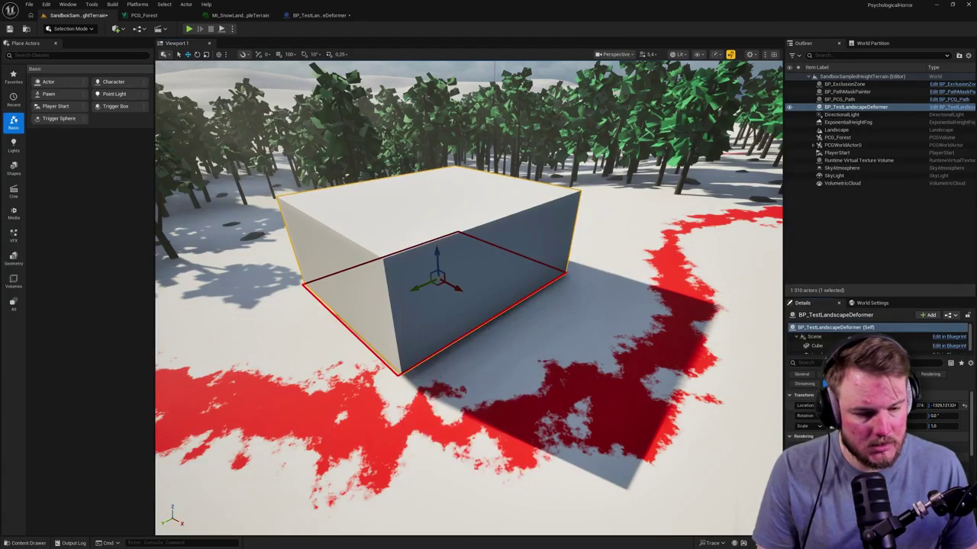
pyautogui.press('f')
pyautogui.press('Delete')
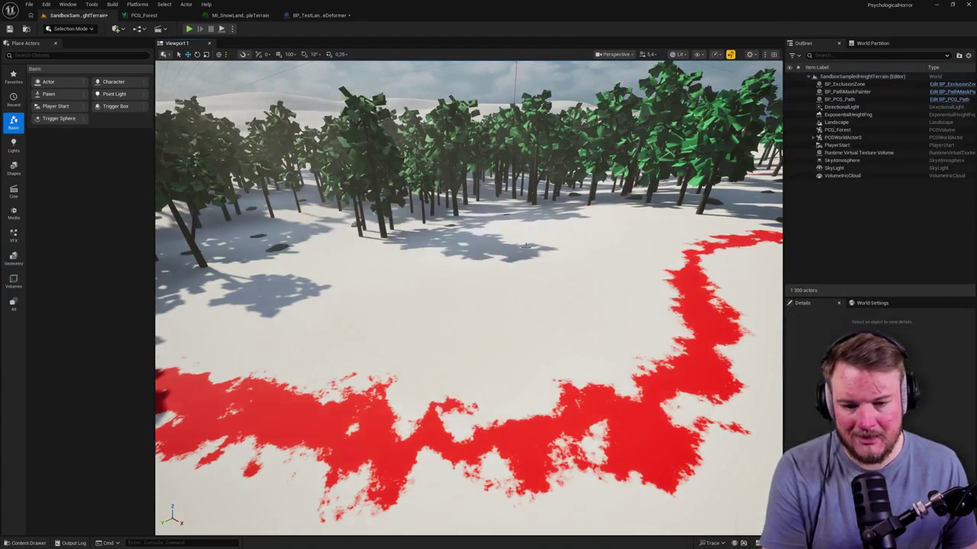
pyautogui.hotkey('ctrl', 'space')
pyautogui.hotkey('ctrl', 'space')
pyautogui.hotkey('ctrl', 'z')
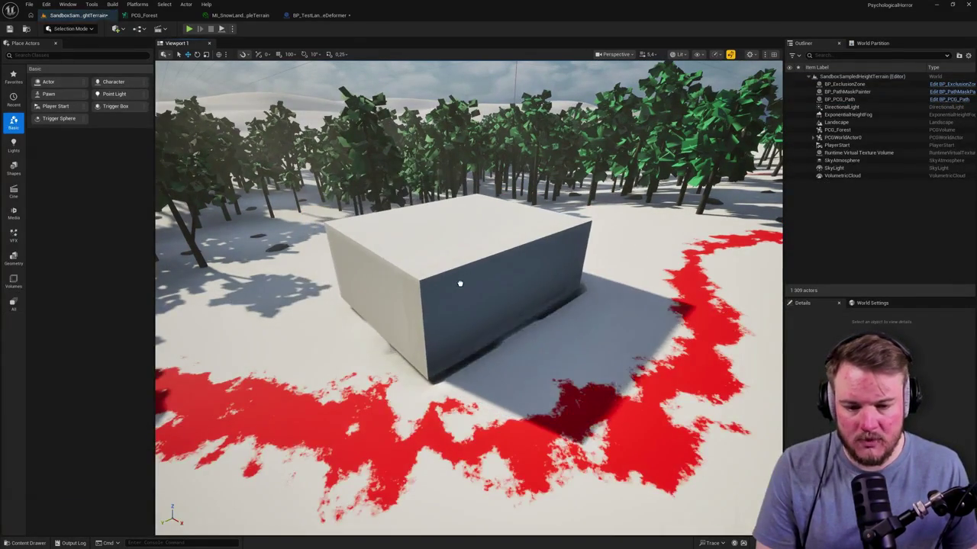
pyautogui.scroll(5, 458, 294)
pyautogui.press('f')
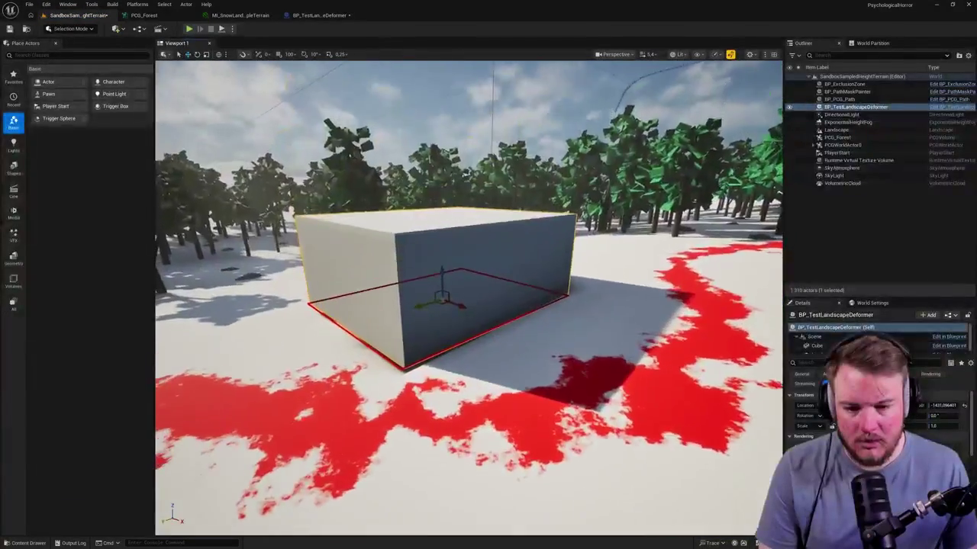
pyautogui.moveTo(442, 286); pyautogui.dragTo(478, 313)
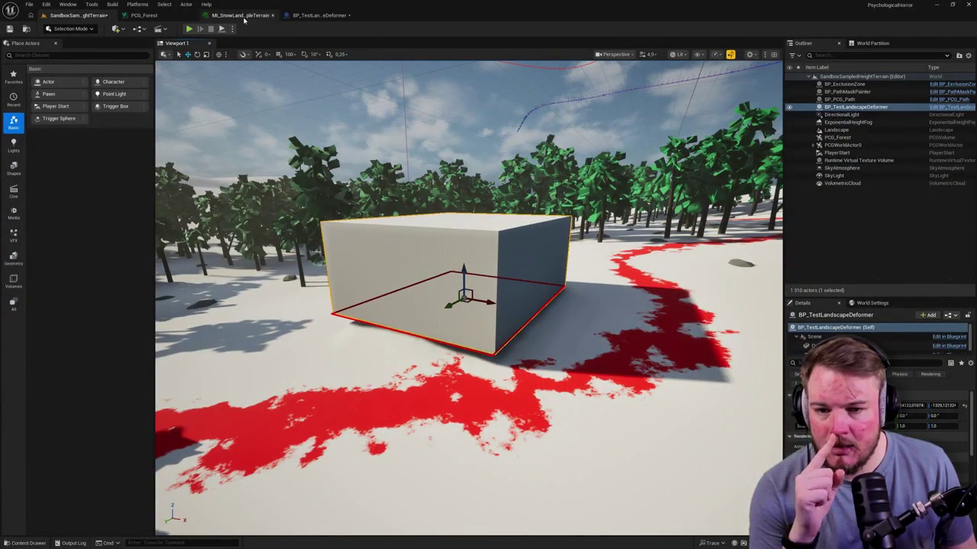
# Float the BP_TestLandscapeDeformer editor over the level and scroll to its Height Patch settings
pyautogui.click(319, 15)
pyautogui.moveTo(321, 25)
pyautogui.mouseDown()
pyautogui.moveTo(621, 157)
pyautogui.moveTo(588, 157)
pyautogui.mouseUp()
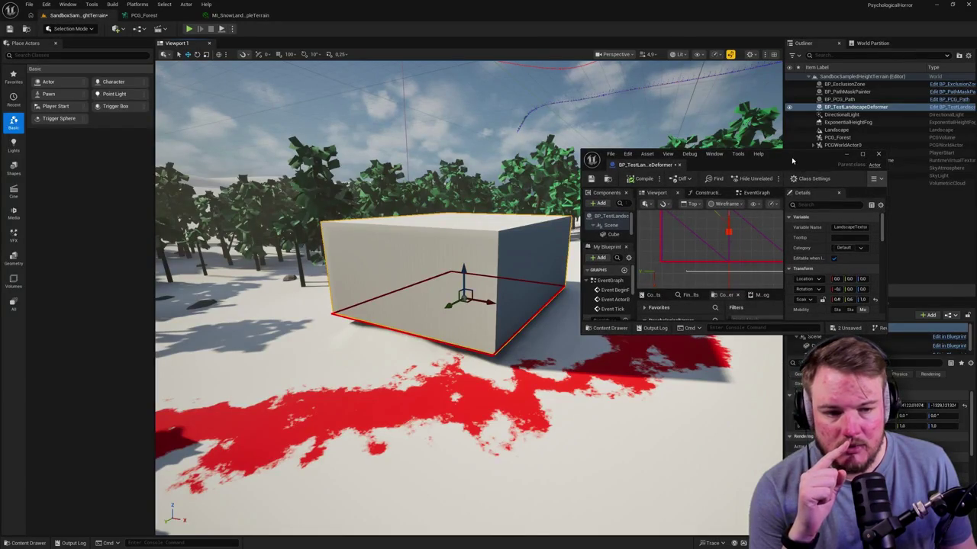
pyautogui.moveTo(792, 160); pyautogui.dragTo(792, 100)
pyautogui.moveTo(885, 275); pyautogui.dragTo(961, 391)
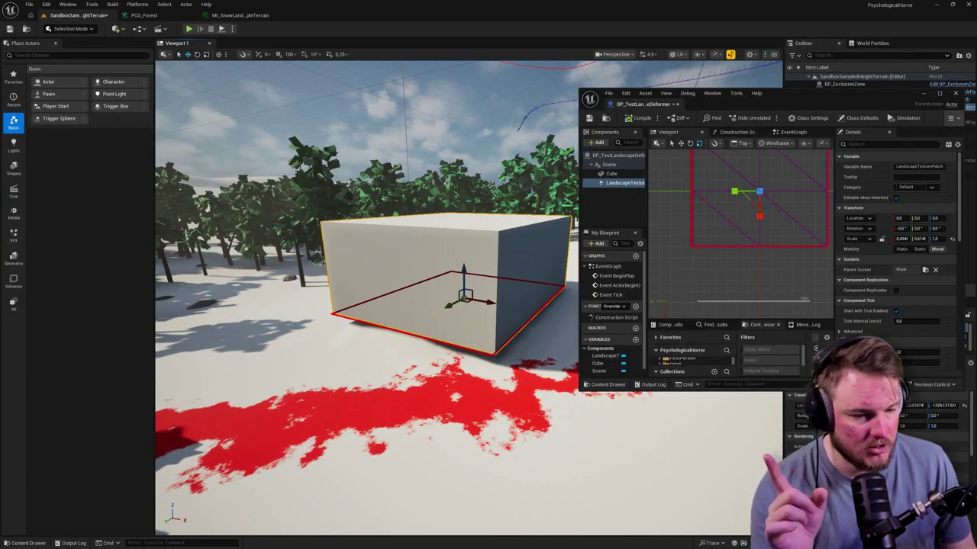
pyautogui.scroll(-5, 898, 246)
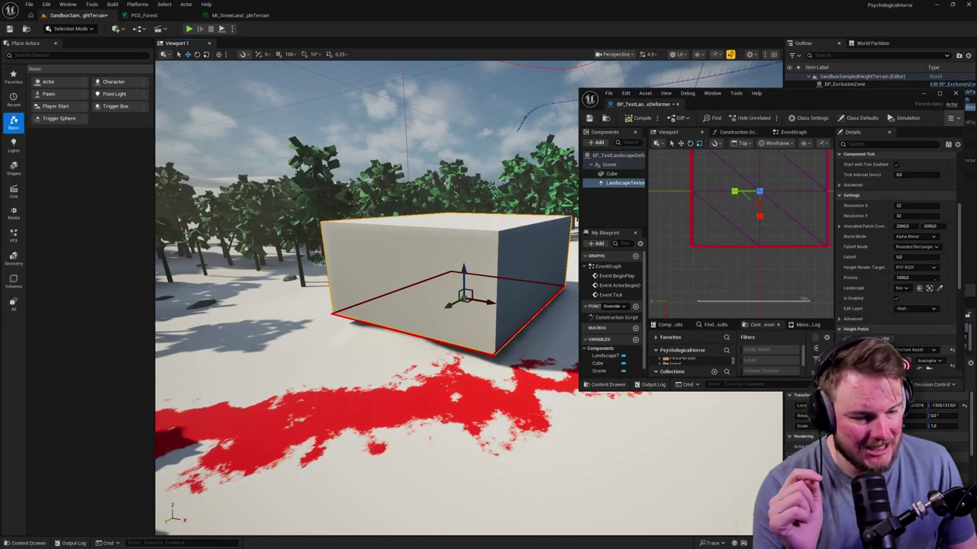
pyautogui.scroll(-1, 898, 246)
pyautogui.scroll(-1, 898, 245)
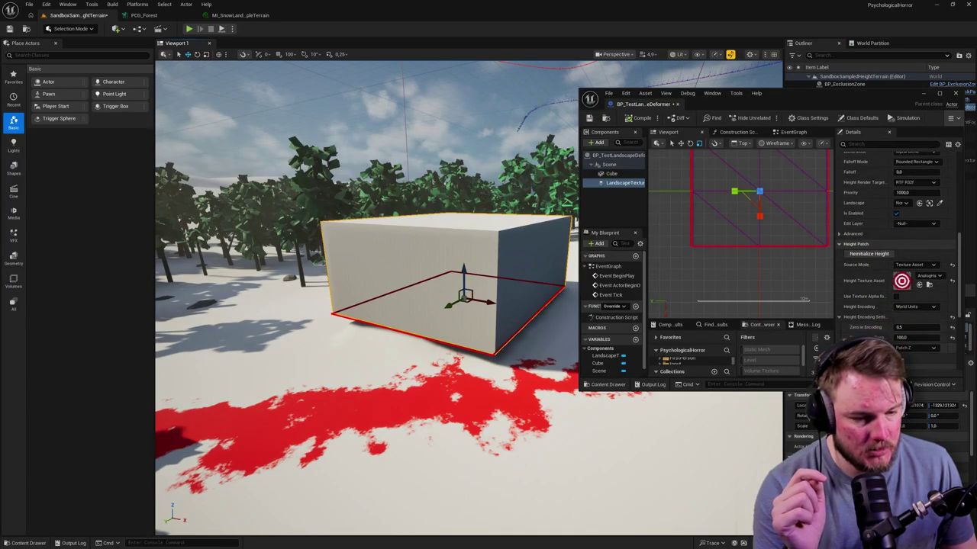
# Set Height Encoding to 200 and Zero in Encoding to 0, checking the snow under the cube
pyautogui.click(912, 337)
pyautogui.write('200')
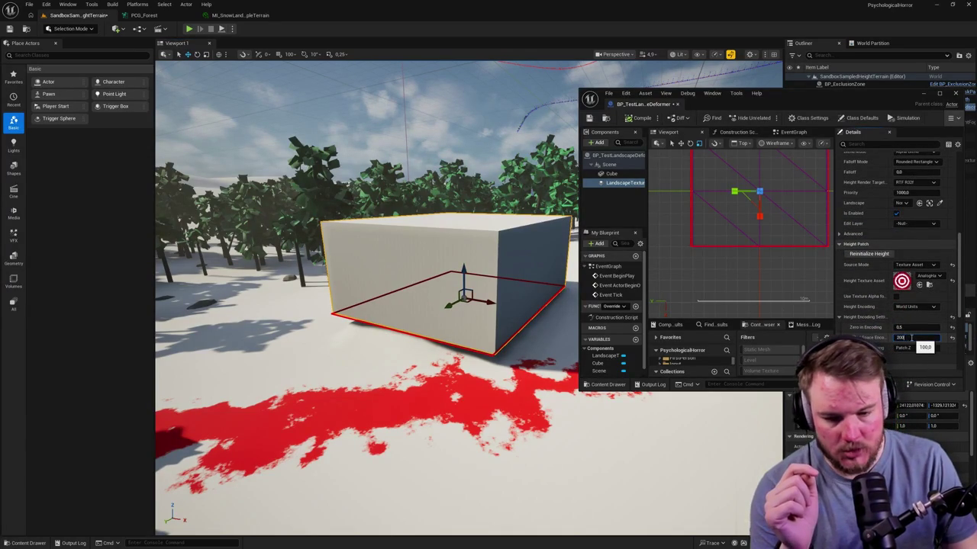
pyautogui.press('Return')
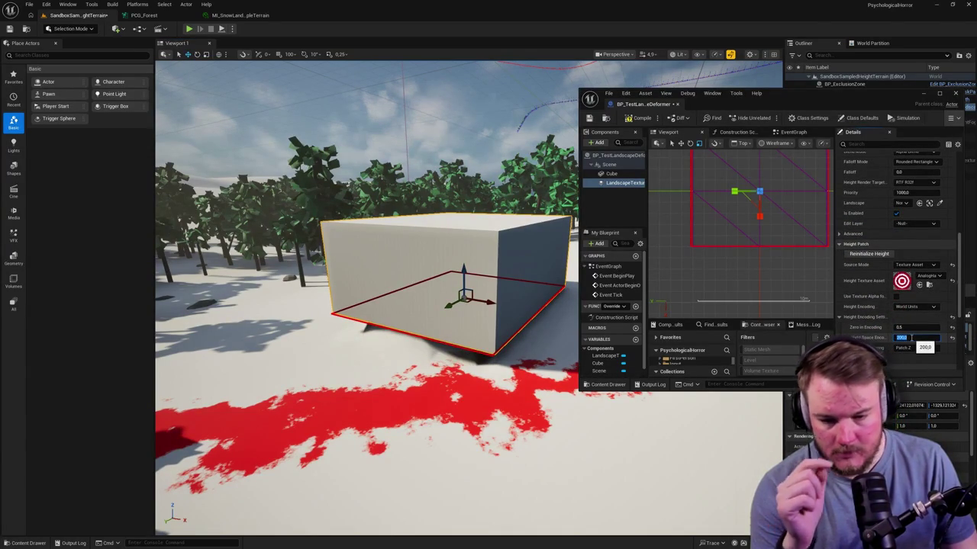
pyautogui.moveTo(367, 298)
pyautogui.mouseDown()
pyautogui.moveTo(351, 290)
pyautogui.moveTo(366, 297)
pyautogui.moveTo(358, 294)
pyautogui.mouseUp()
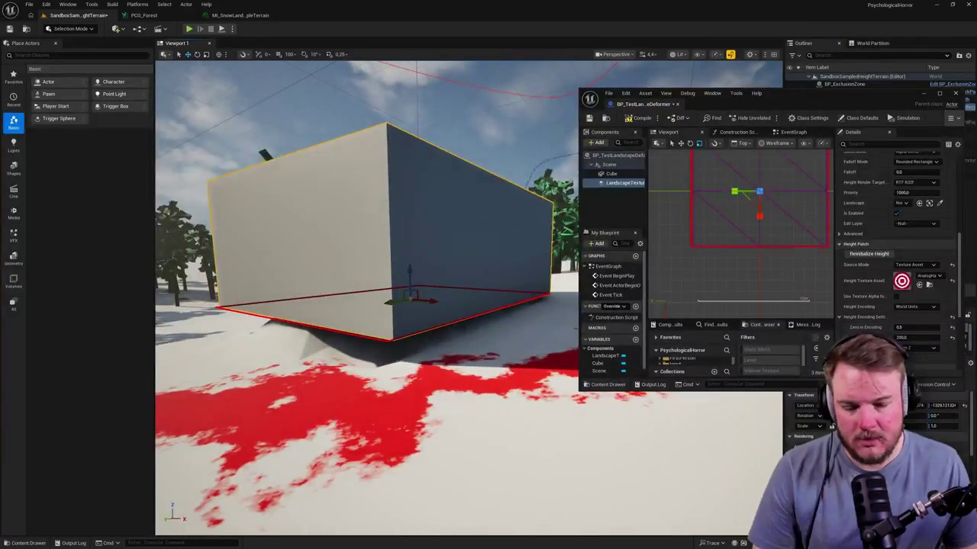
pyautogui.click(922, 328)
pyautogui.write('0')
pyautogui.press('Return')
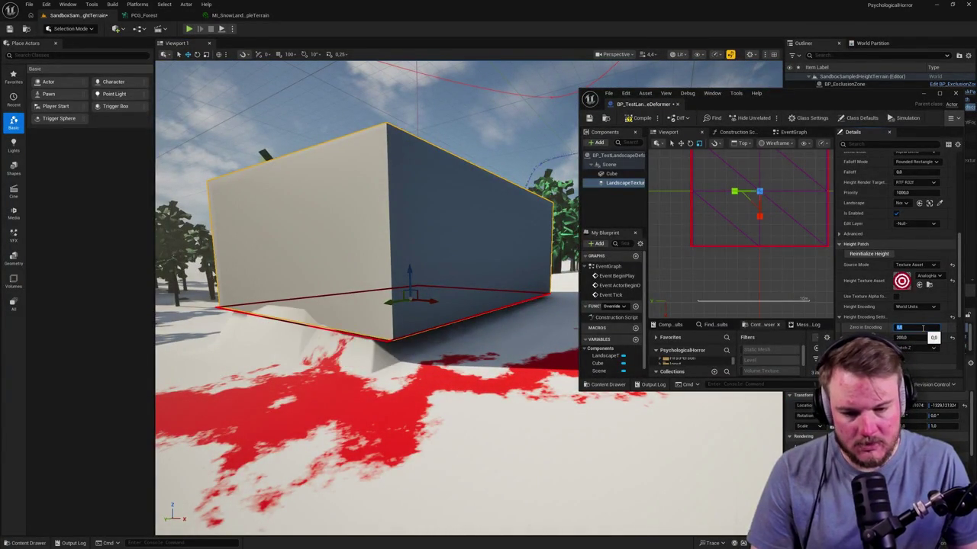
pyautogui.moveTo(367, 298)
pyautogui.mouseDown()
pyautogui.moveTo(328, 304)
pyautogui.moveTo(388, 352)
pyautogui.mouseUp()
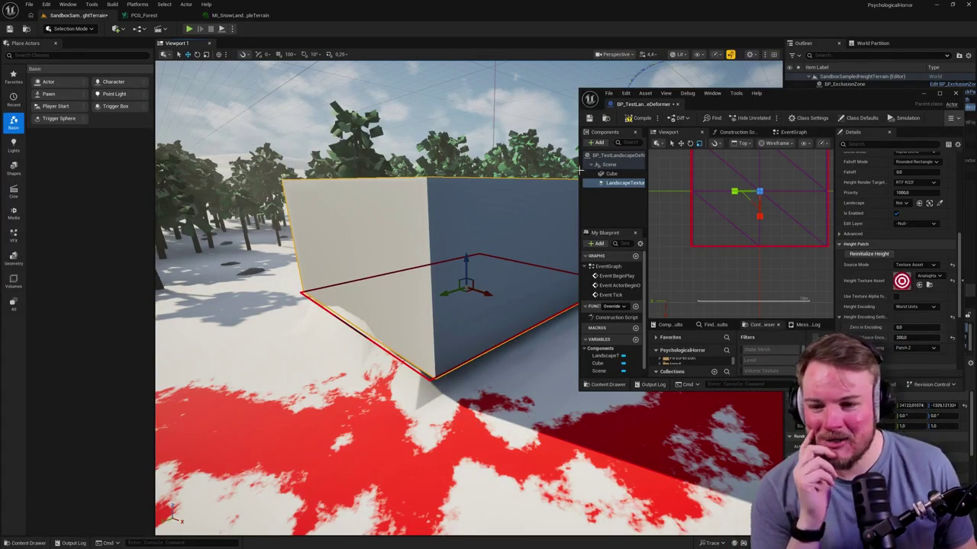
pyautogui.moveTo(633, 103)
pyautogui.mouseDown()
pyautogui.moveTo(345, 39)
pyautogui.moveTo(328, 15)
pyautogui.mouseUp()
# Dock the blueprint as a tab and focus the view on the BP_PCG_Path spline
pyautogui.click(77, 15)
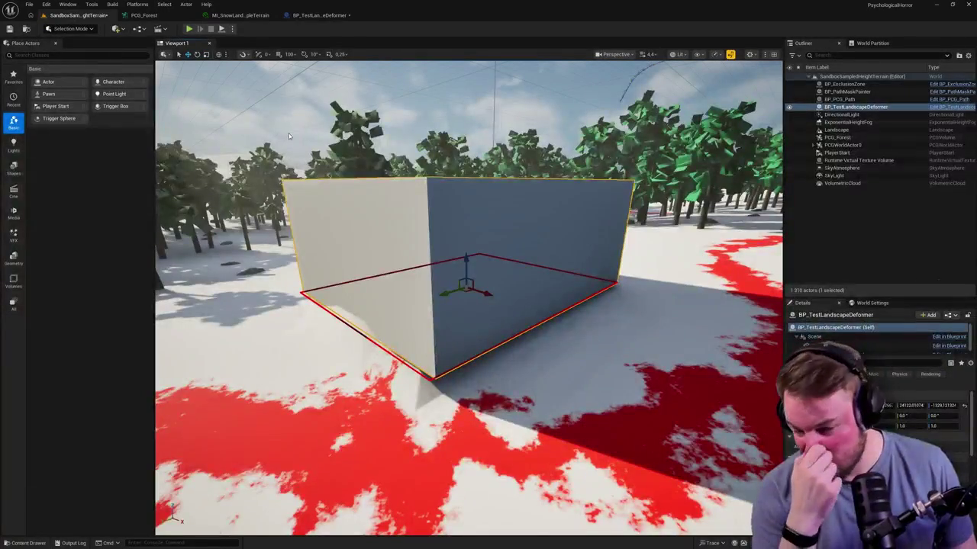
pyautogui.moveTo(470, 232); pyautogui.dragTo(347, 192)
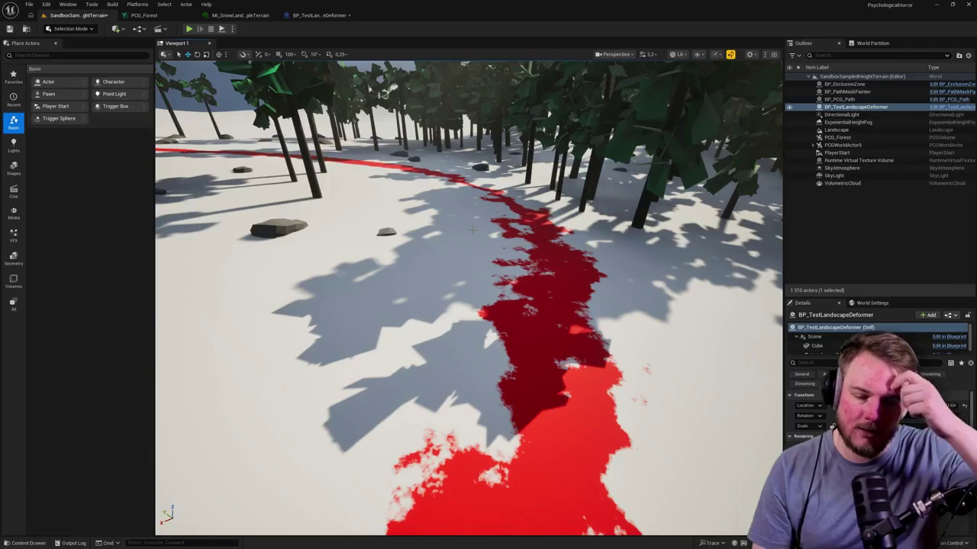
pyautogui.press('f')
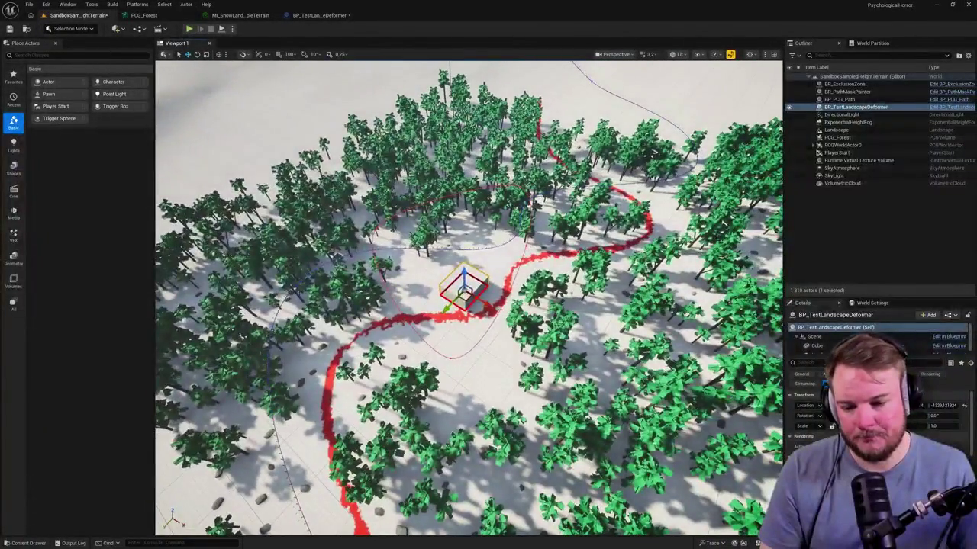
pyautogui.click(301, 279)
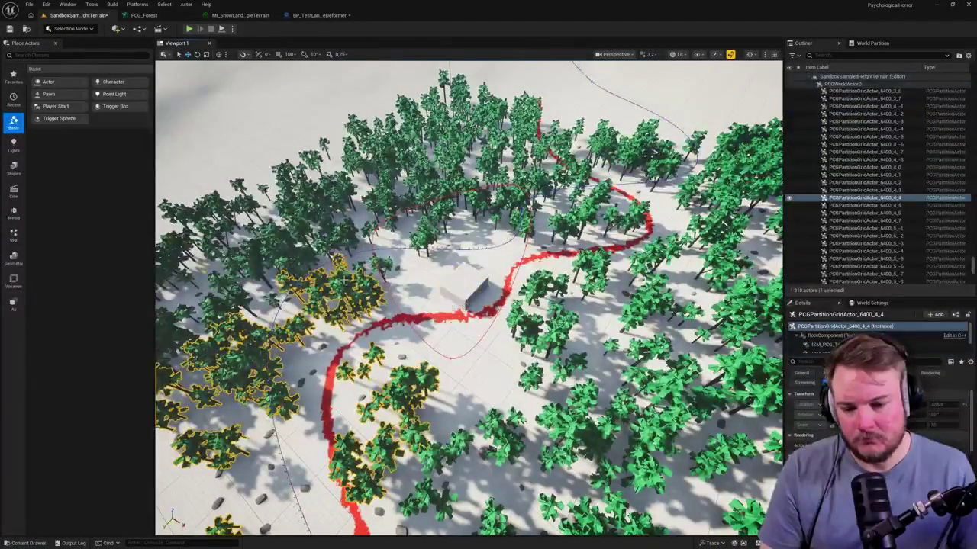
pyautogui.click(442, 249)
pyautogui.press('f')
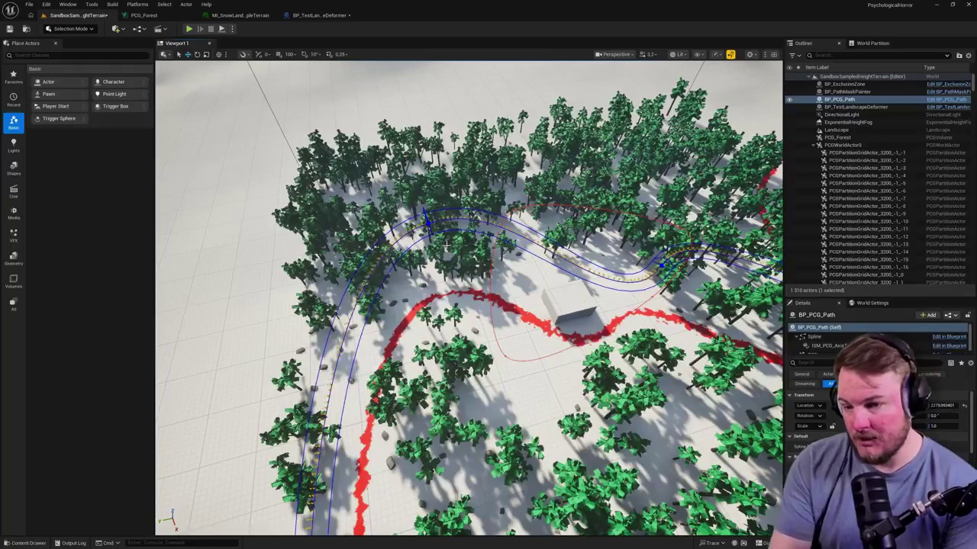
# Open the Content Drawer to the Landscape Materials folder
pyautogui.scroll(-5, 446, 244)
pyautogui.scroll(5, 446, 244)
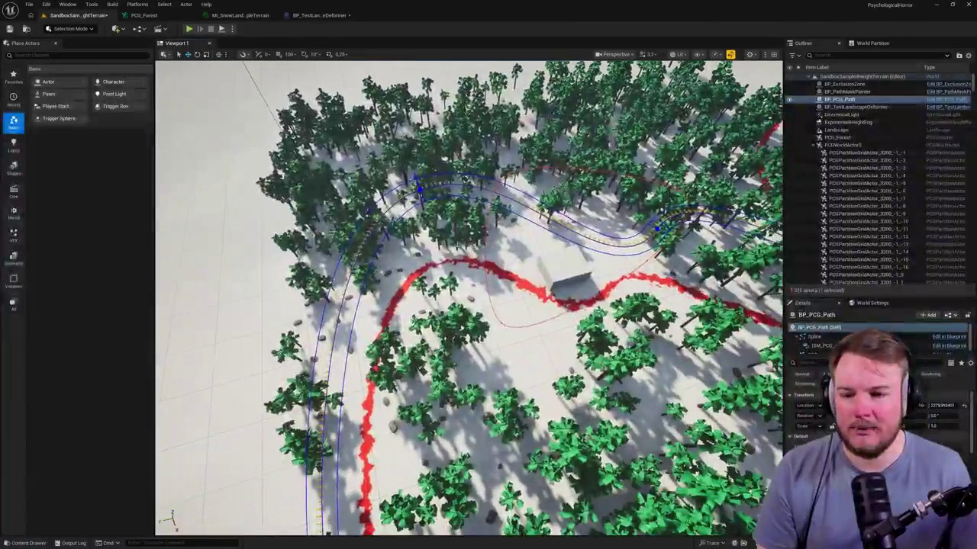
pyautogui.hotkey('ctrl', 'space')
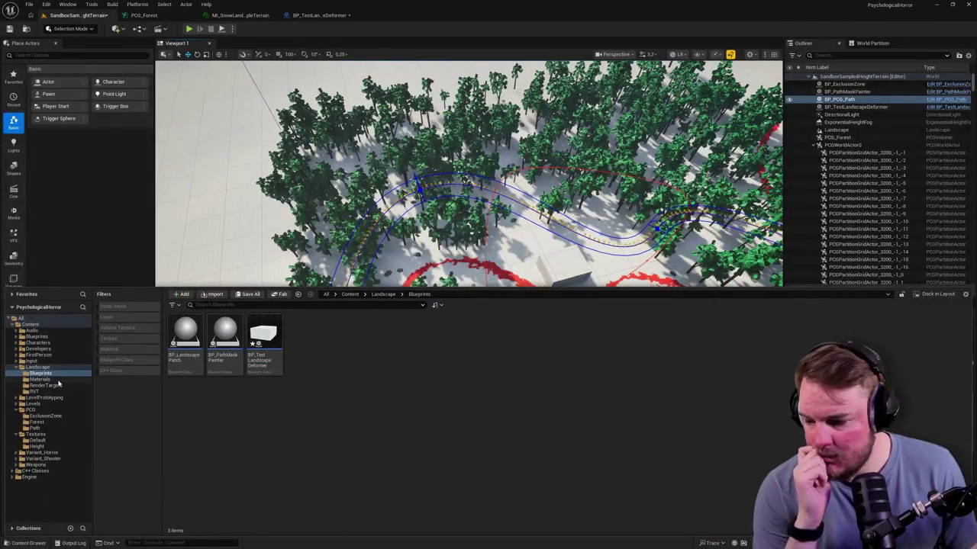
pyautogui.click(57, 381)
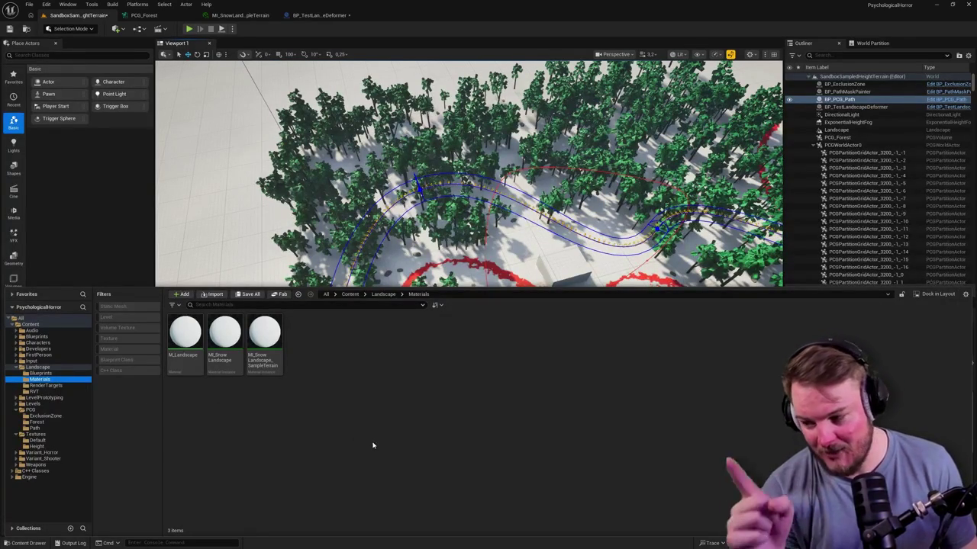
# Open the M_Landscape material from the content drawer in the Material Editor
pyautogui.click(196, 352)
pyautogui.doubleClick(197, 352)
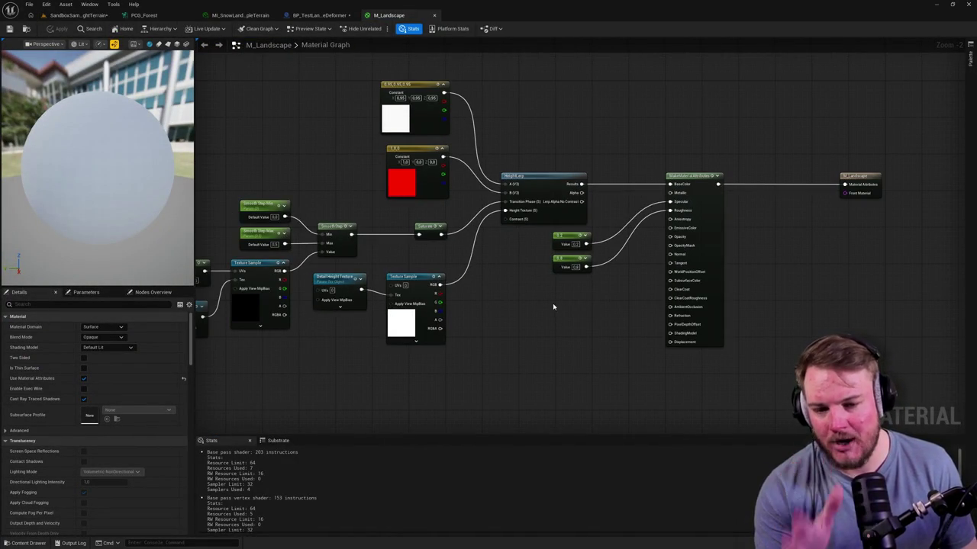
# Pan around the M_Landscape graph, inspecting the Saturate, HeightLerp and Lerp nodes and their wires
pyautogui.moveTo(503, 309); pyautogui.dragTo(605, 293)
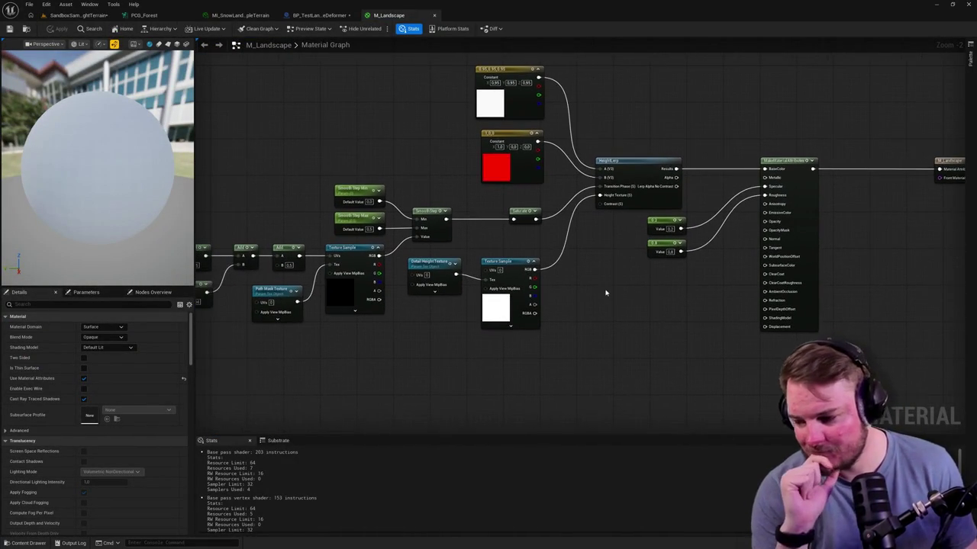
pyautogui.moveTo(448, 336)
pyautogui.mouseDown()
pyautogui.moveTo(608, 310)
pyautogui.moveTo(504, 351)
pyautogui.mouseUp()
pyautogui.scroll(1, 606, 308)
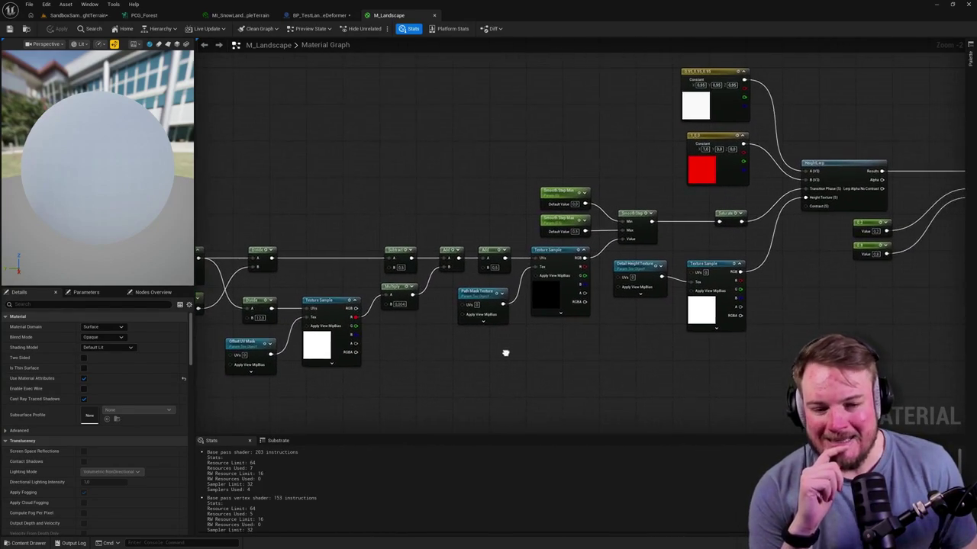
pyautogui.scroll(1, 724, 190)
pyautogui.moveTo(789, 216); pyautogui.dragTo(731, 228)
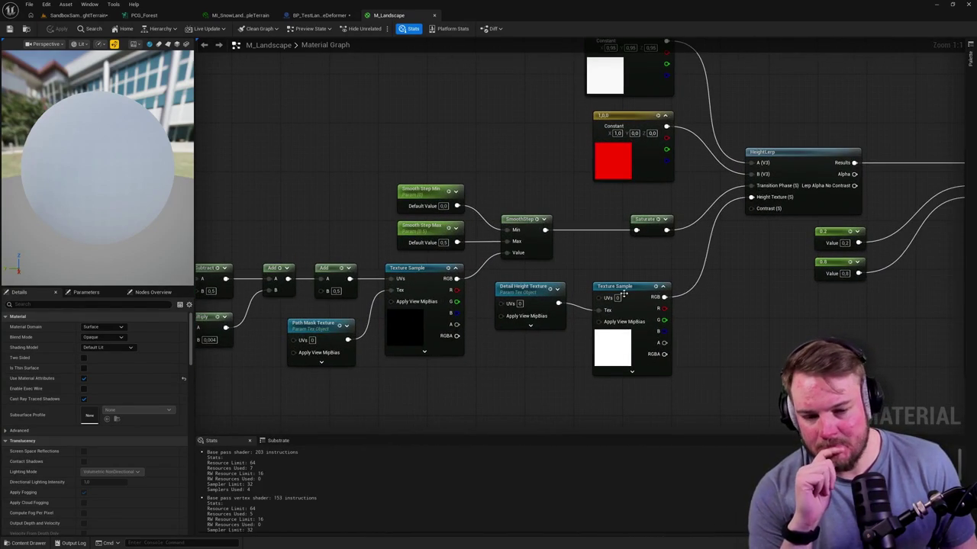
pyautogui.click(649, 221)
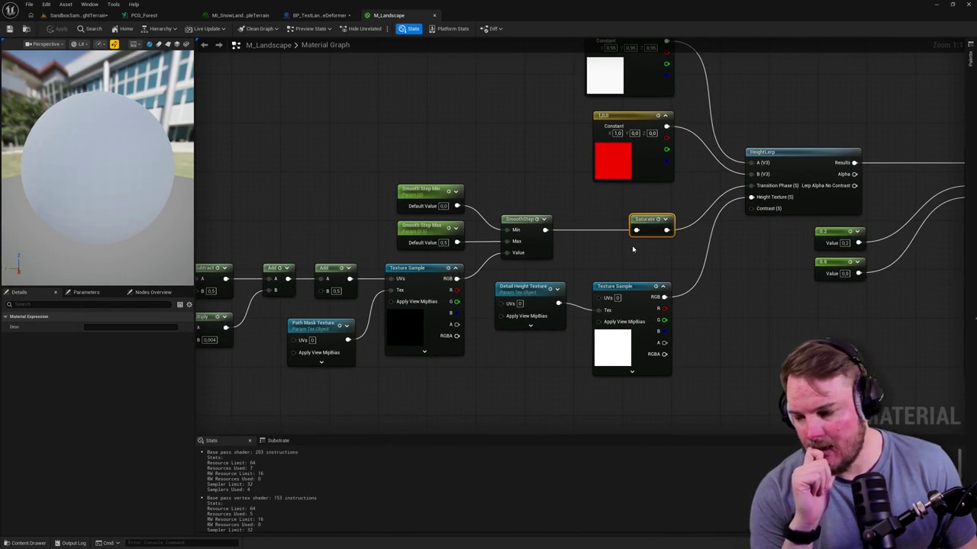
pyautogui.moveTo(773, 257); pyautogui.dragTo(643, 301)
pyautogui.click(660, 283)
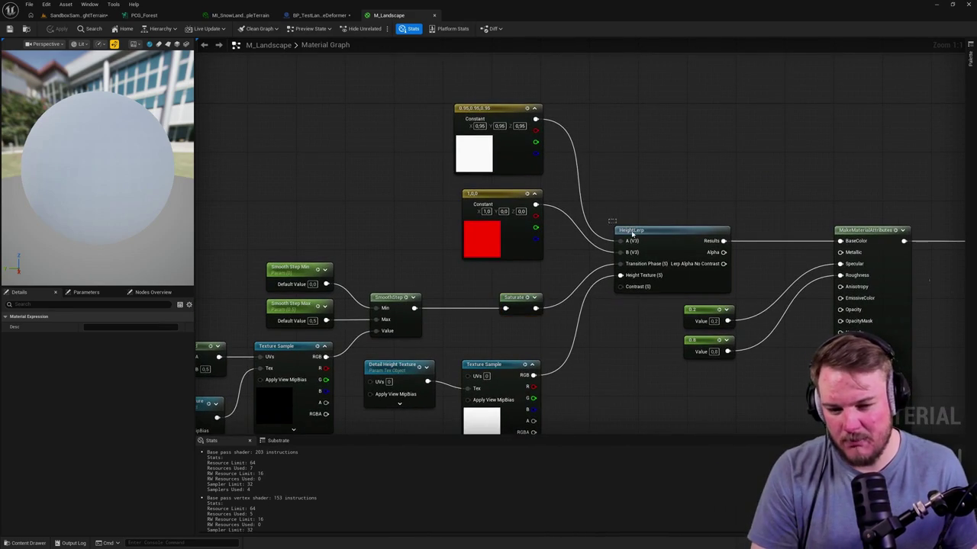
pyautogui.click(710, 146)
pyautogui.moveTo(710, 146); pyautogui.dragTo(679, 163)
pyautogui.moveTo(638, 200); pyautogui.dragTo(615, 214)
pyautogui.moveTo(638, 155)
pyautogui.mouseDown()
pyautogui.moveTo(582, 183)
pyautogui.moveTo(601, 141)
pyautogui.mouseUp()
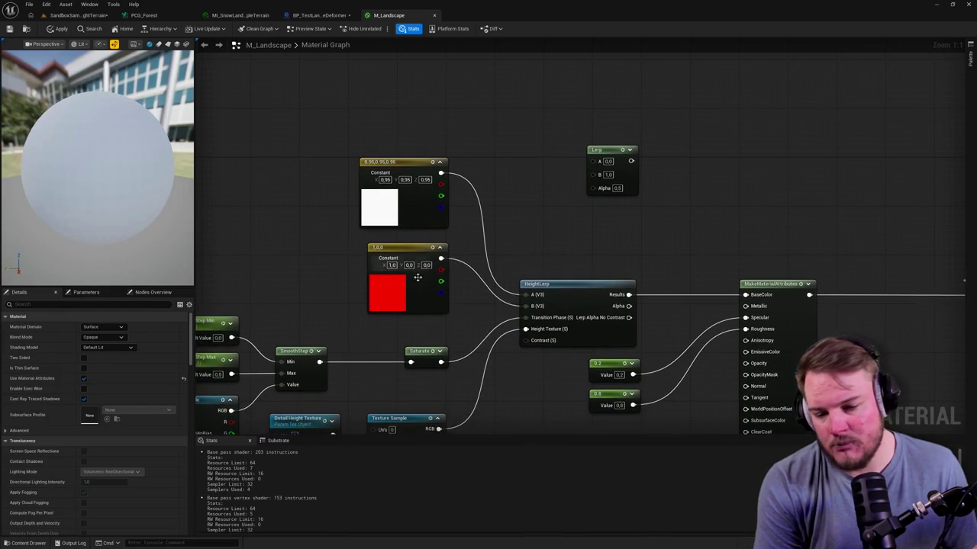
pyautogui.click(385, 259)
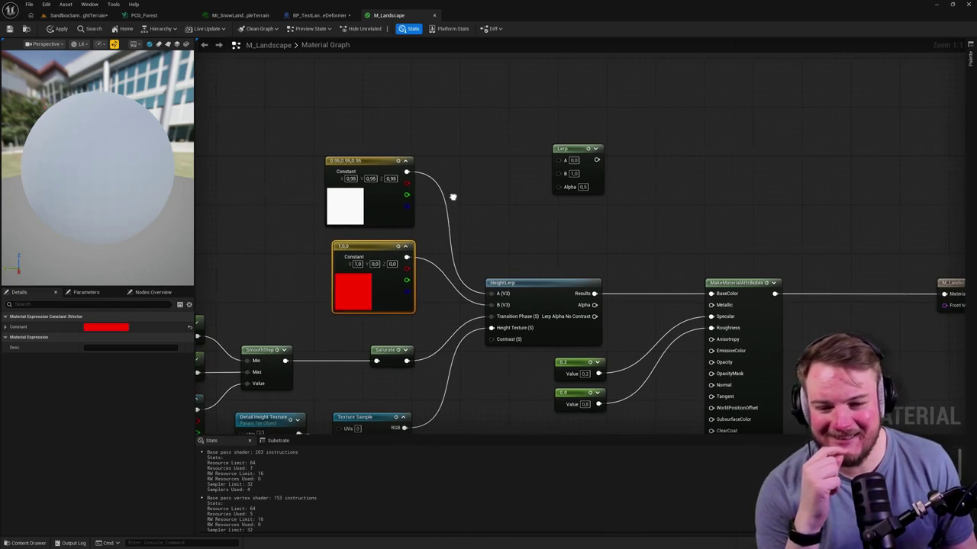
# Delete the unconnected Lerp node, then return to the forest level
pyautogui.click(578, 150)
pyautogui.press('Delete')
pyautogui.moveTo(680, 202); pyautogui.dragTo(732, 185)
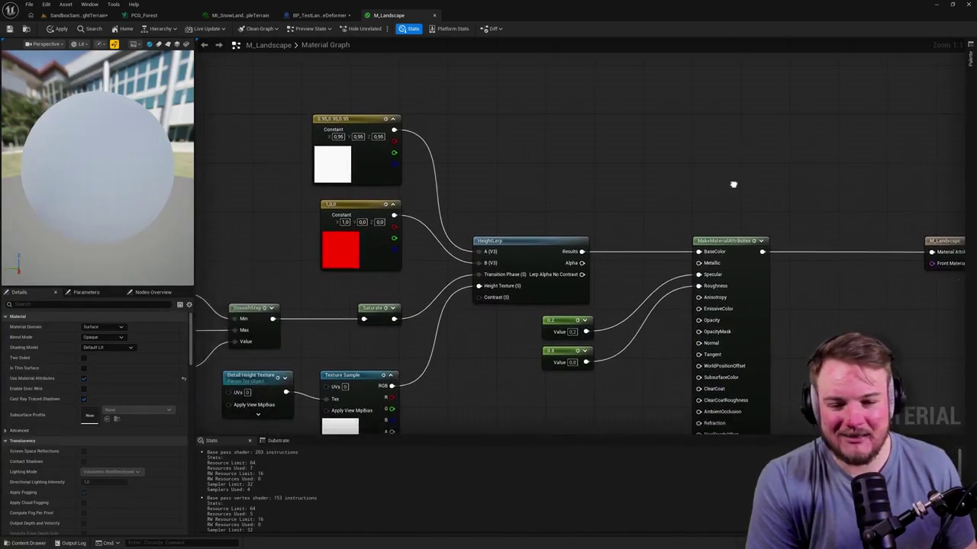
pyautogui.moveTo(674, 181); pyautogui.dragTo(768, 162)
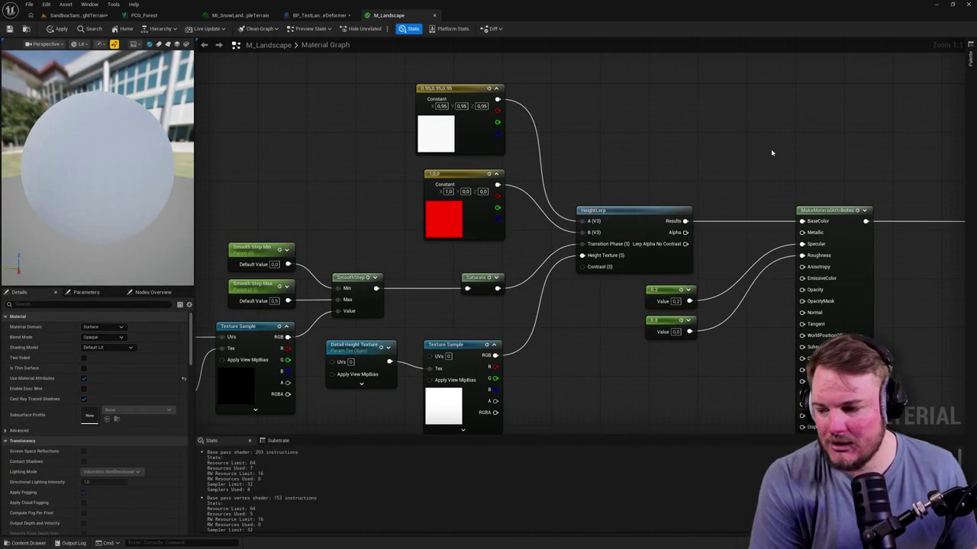
pyautogui.moveTo(302, 164); pyautogui.dragTo(416, 240)
pyautogui.rightClick(335, 159)
pyautogui.click(538, 287)
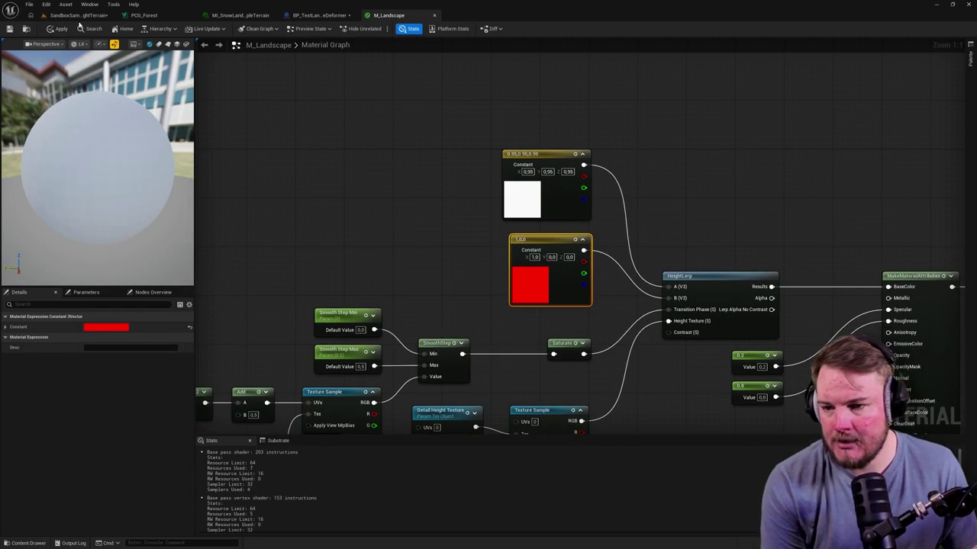
pyautogui.click(85, 16)
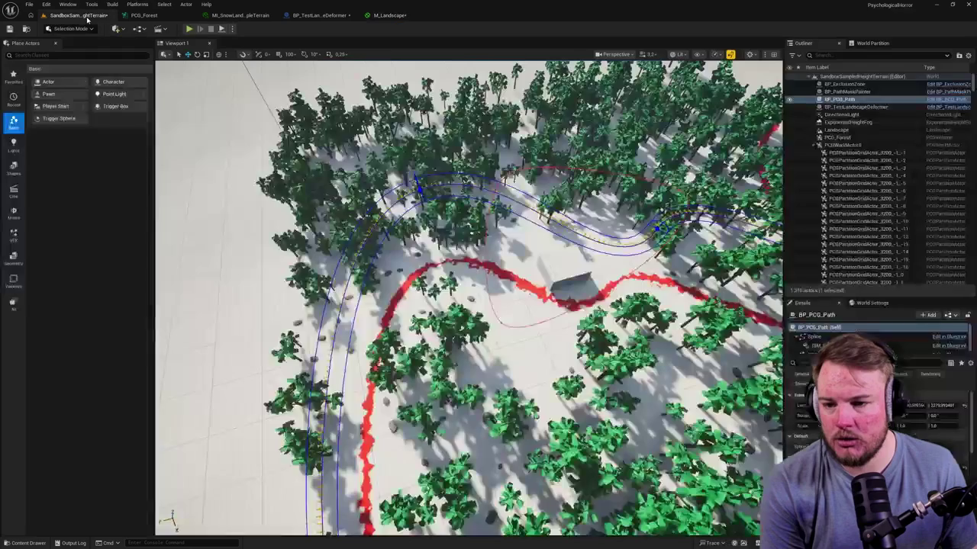
# Fly the camera around the grey block on the red snow, then open the BP_TestLandscapeDeformer tab
pyautogui.scroll(-2, 568, 242)
pyautogui.moveTo(568, 243); pyautogui.dragTo(489, 273)
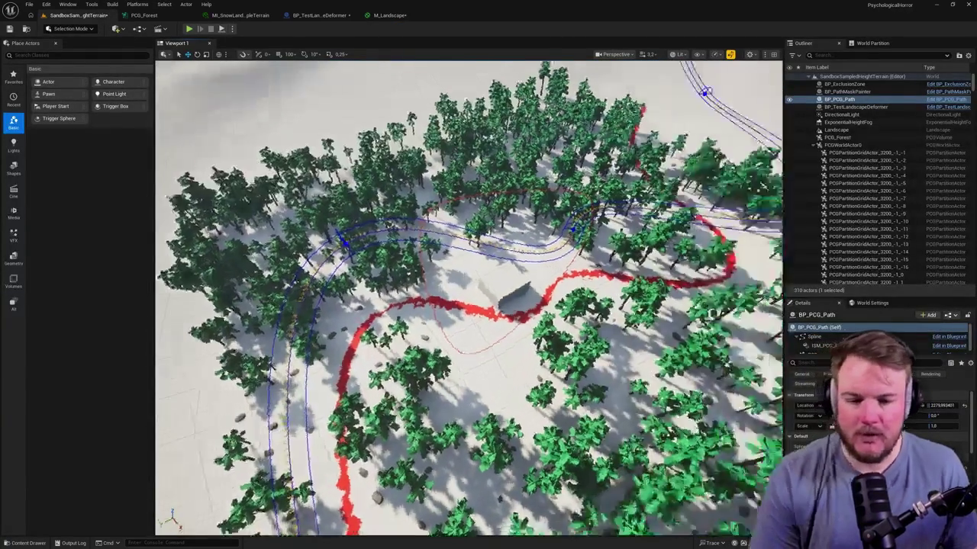
pyautogui.moveTo(587, 315); pyautogui.dragTo(587, 315)
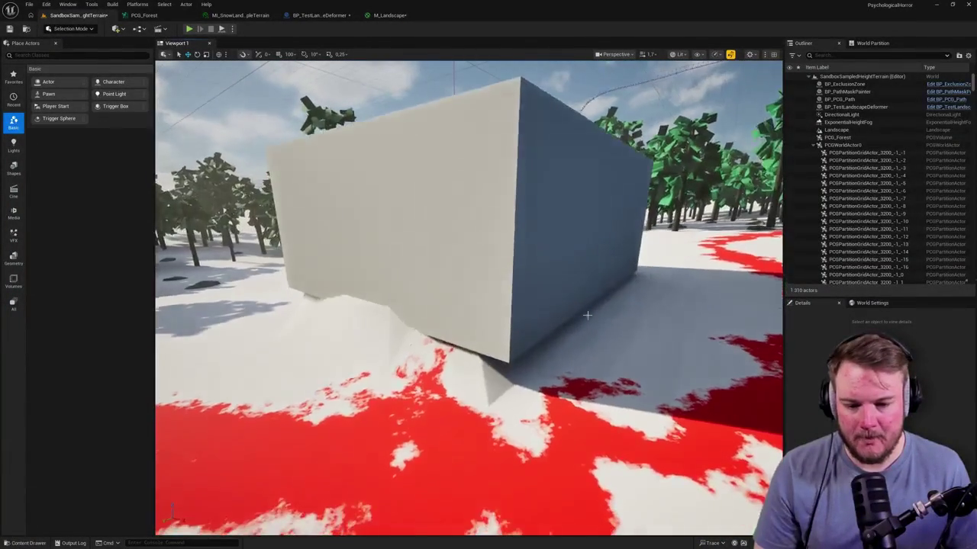
pyautogui.click(321, 15)
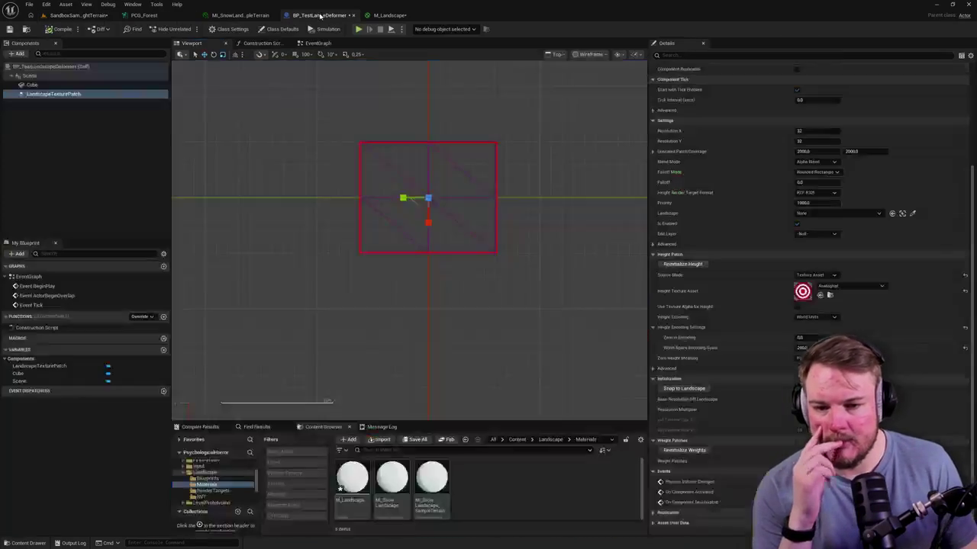
# Change the patch's Height Texture Asset from AnalogHat to CASC_ModuleDisable and return to the level
pyautogui.click(829, 287)
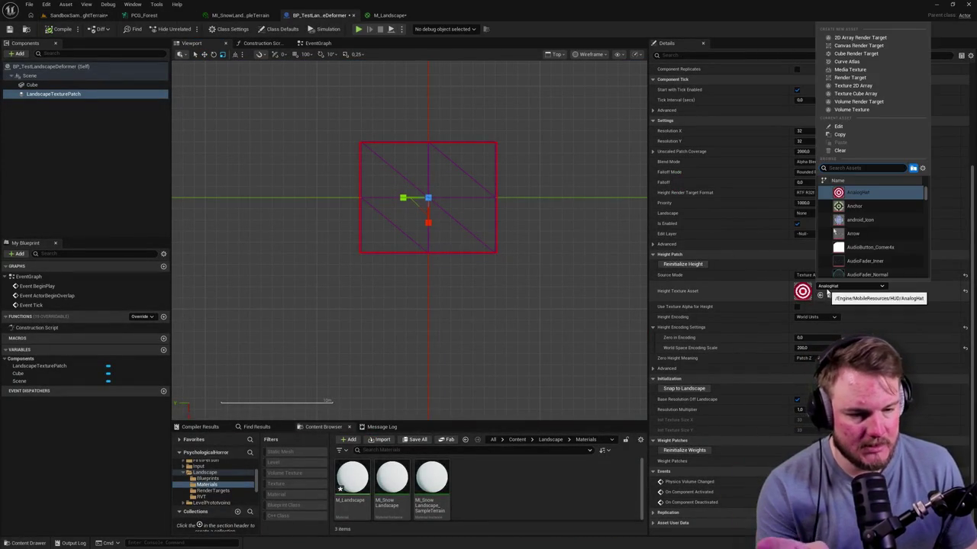
pyautogui.scroll(-3, 890, 244)
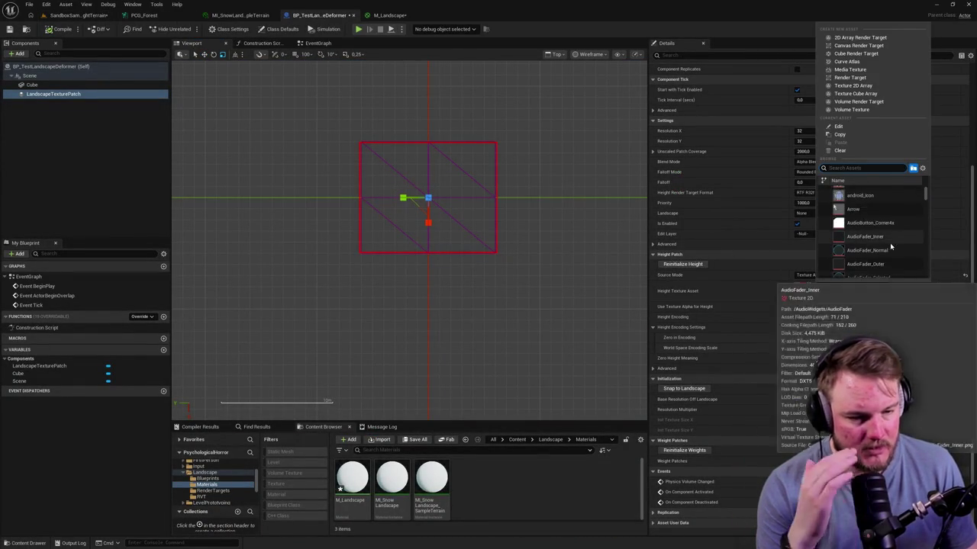
pyautogui.scroll(-3, 889, 245)
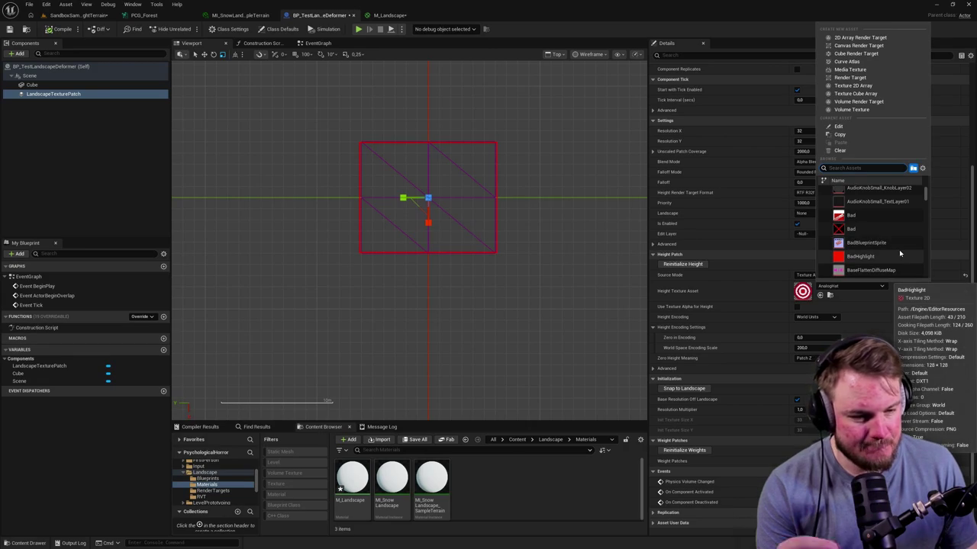
pyautogui.scroll(-5, 897, 253)
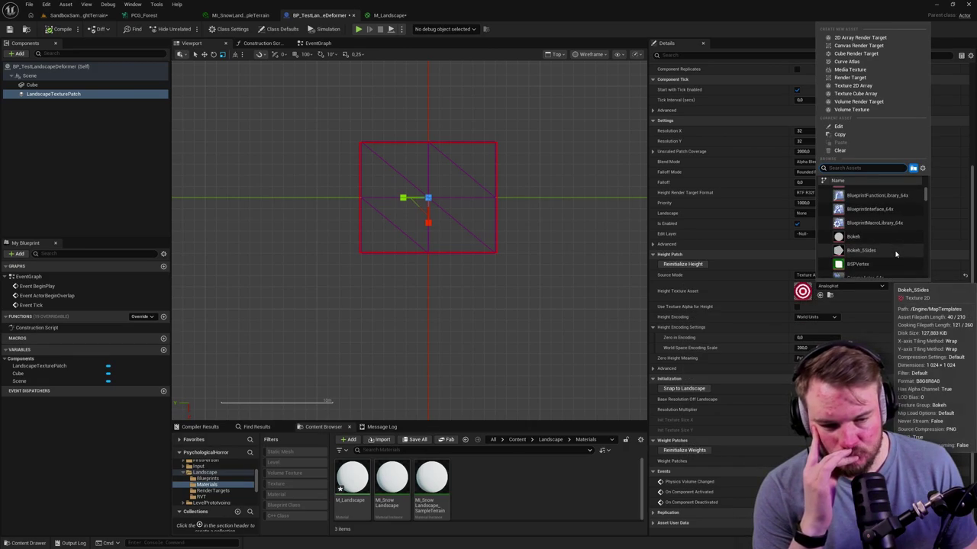
pyautogui.scroll(-3, 897, 255)
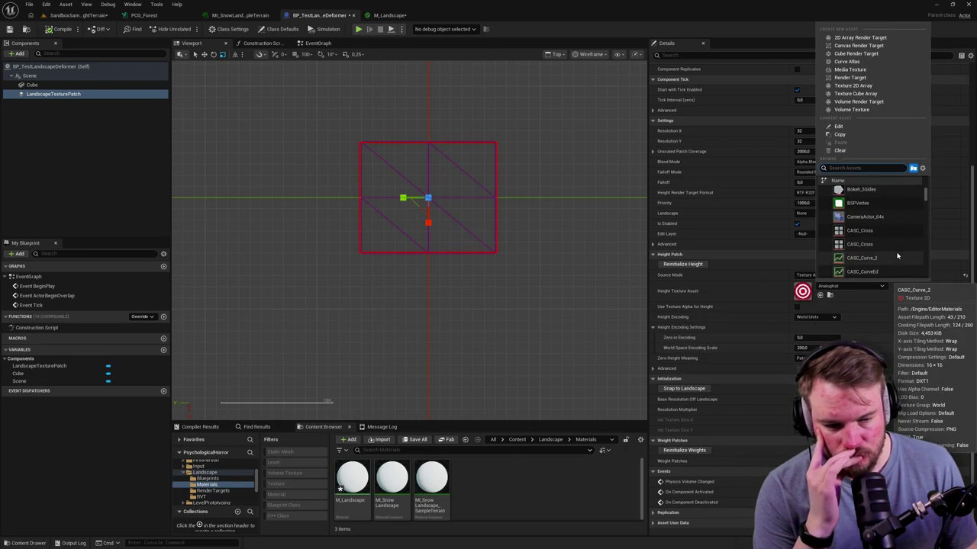
pyautogui.scroll(-3, 898, 257)
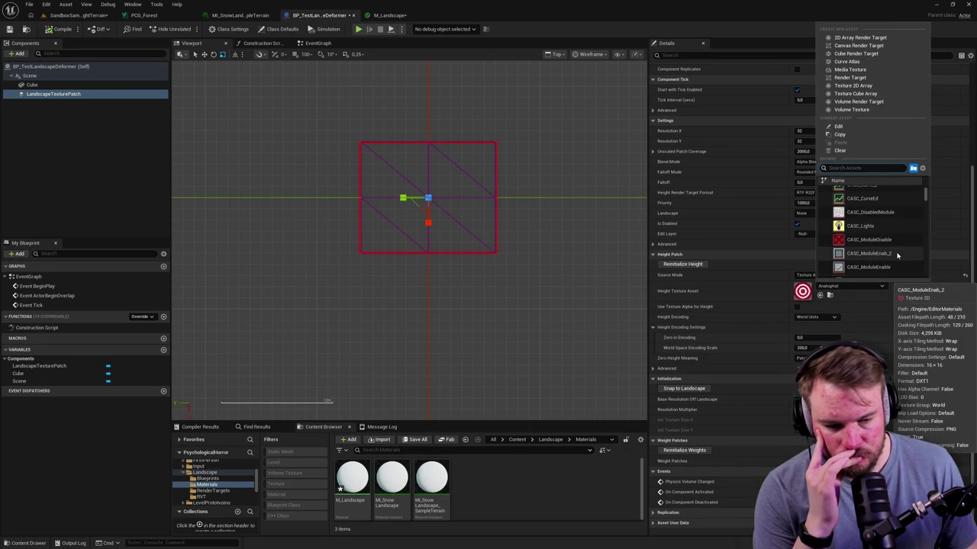
pyautogui.click(869, 240)
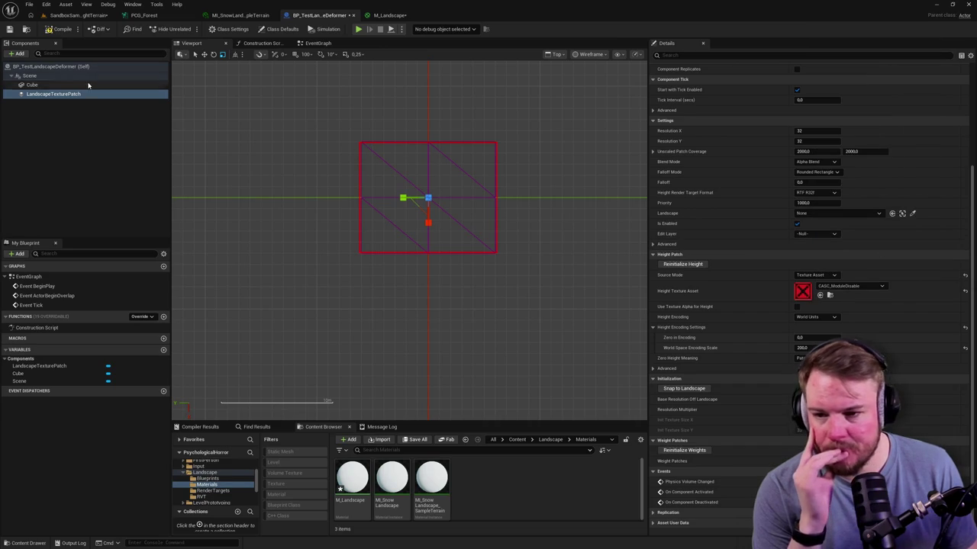
pyautogui.click(74, 15)
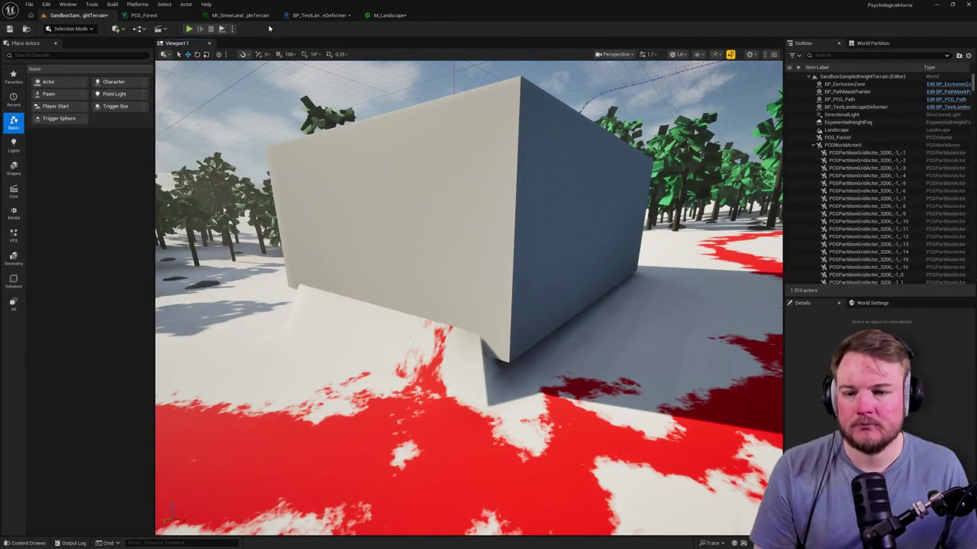
# Recompile the deformer Blueprint and fly the level camera around the box
pyautogui.click(318, 15)
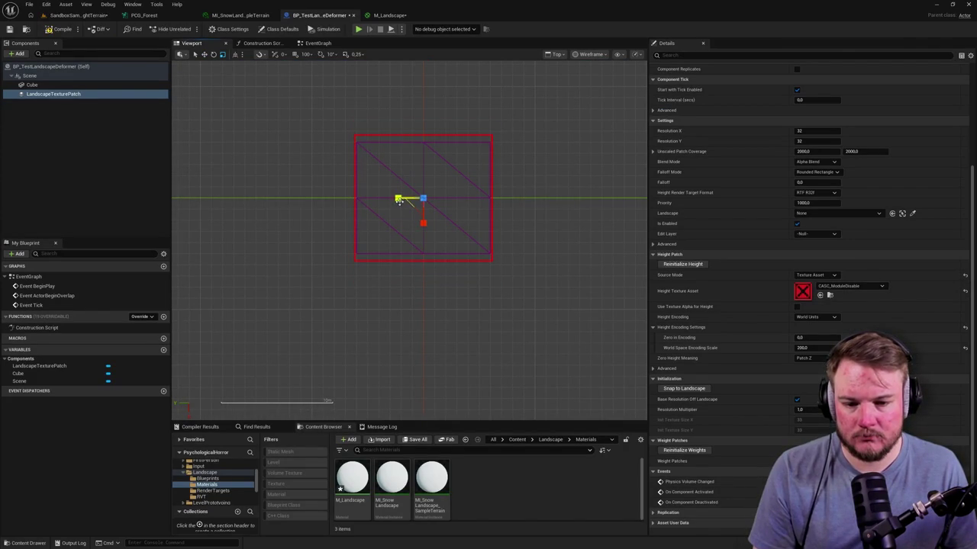
pyautogui.click(62, 29)
pyautogui.click(77, 15)
pyautogui.press('d')
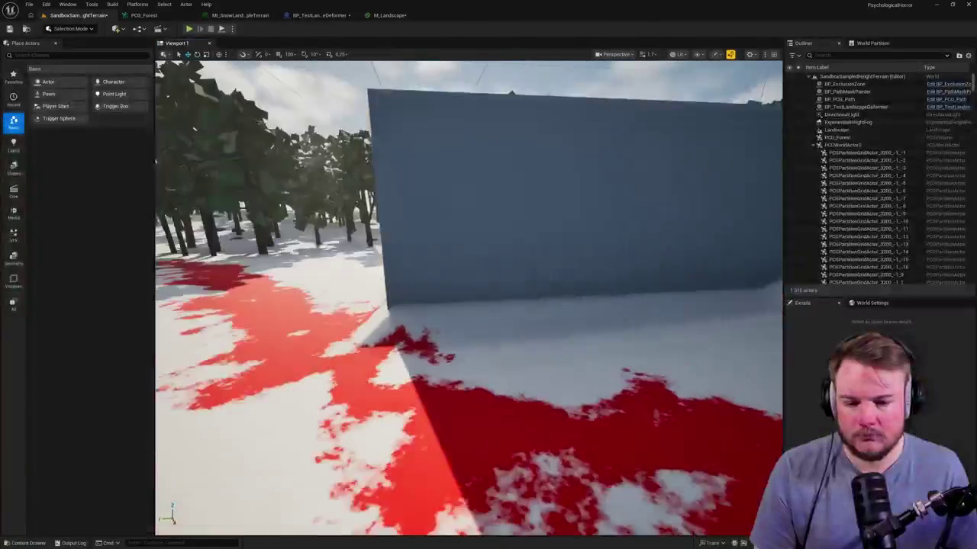
pyautogui.press('d')
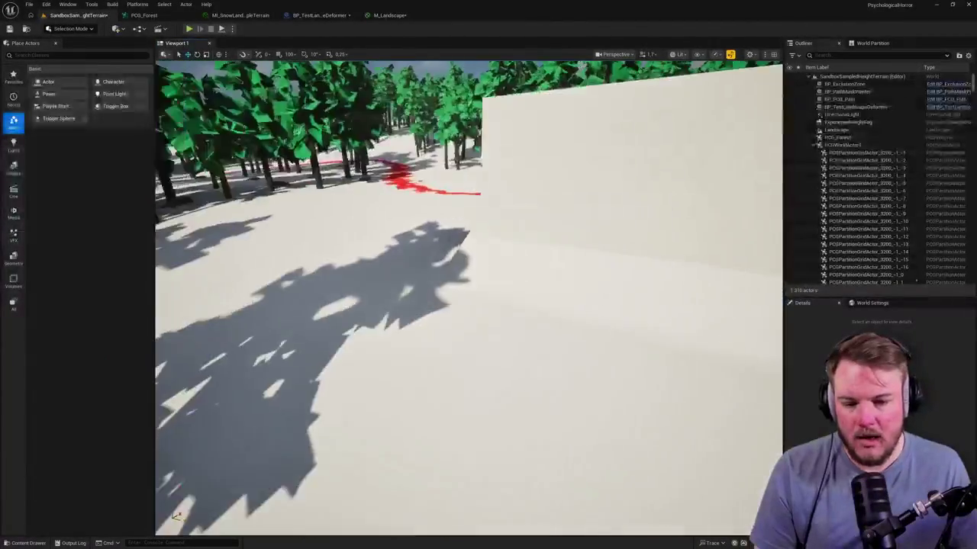
pyautogui.press('w')
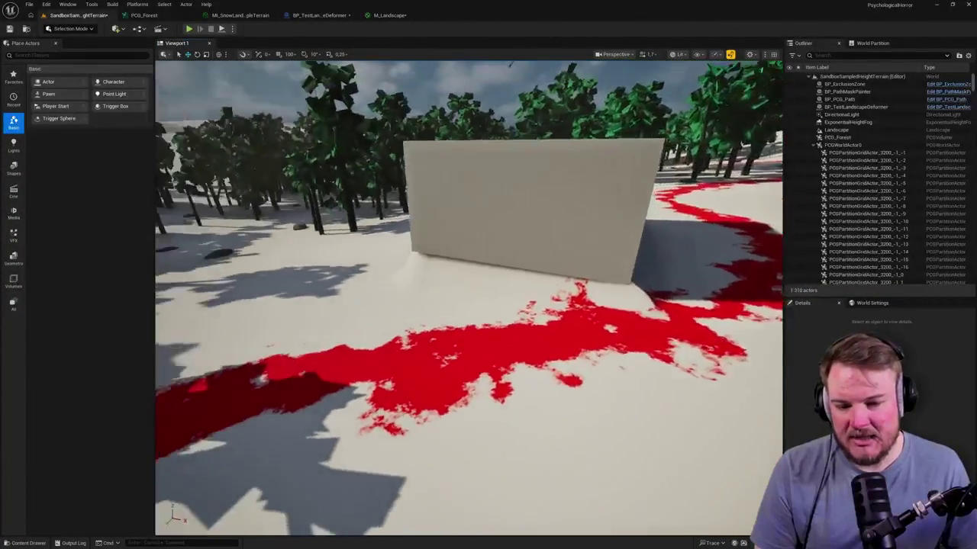
pyautogui.press('a')
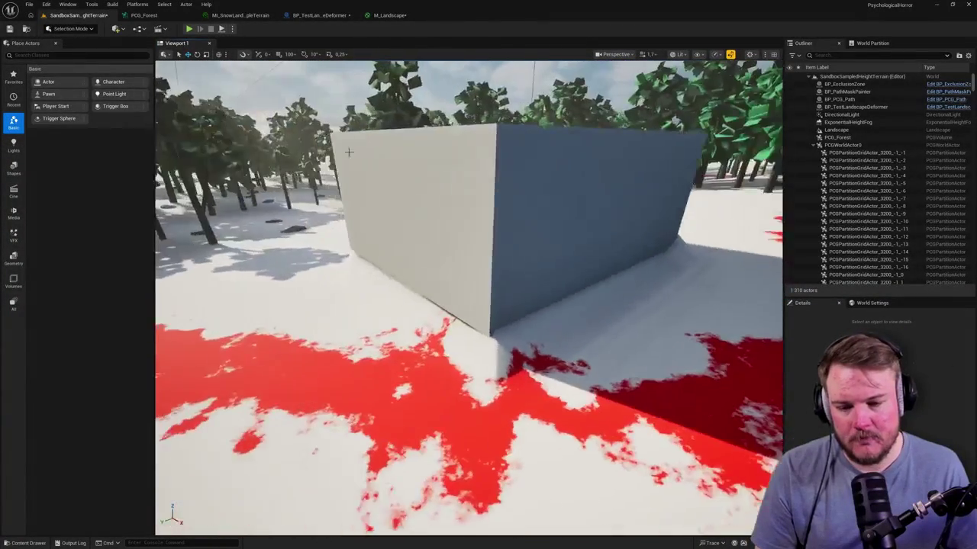
# Move the deformer box into an open snowy clearing and save the level
pyautogui.click(451, 159)
pyautogui.press('w')
pyautogui.moveTo(529, 197)
pyautogui.mouseDown()
pyautogui.moveTo(541, 131)
pyautogui.moveTo(506, 220)
pyautogui.moveTo(506, 184)
pyautogui.moveTo(502, 260)
pyautogui.moveTo(458, 228)
pyautogui.moveTo(445, 238)
pyautogui.mouseUp()
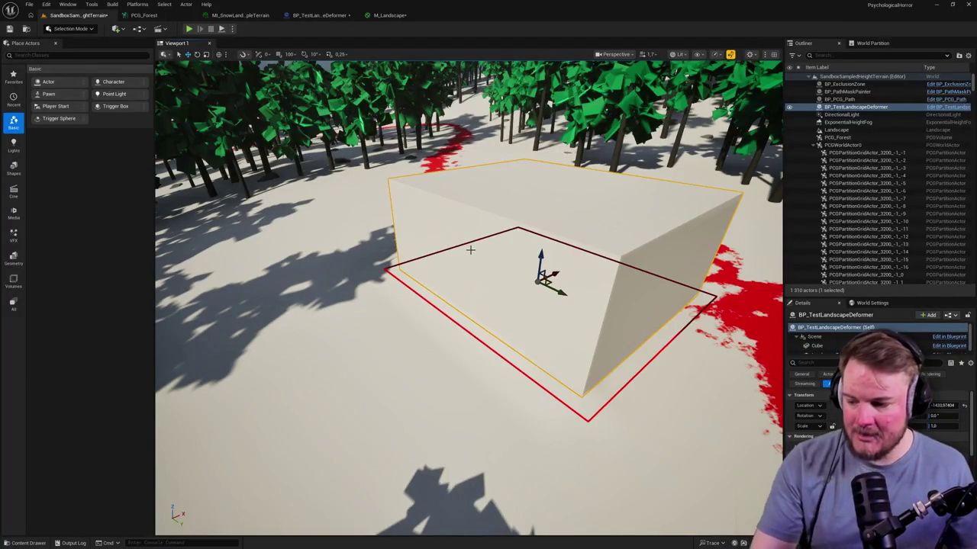
pyautogui.moveTo(493, 264)
pyautogui.mouseDown()
pyautogui.moveTo(458, 252)
pyautogui.moveTo(428, 258)
pyautogui.moveTo(465, 276)
pyautogui.mouseUp()
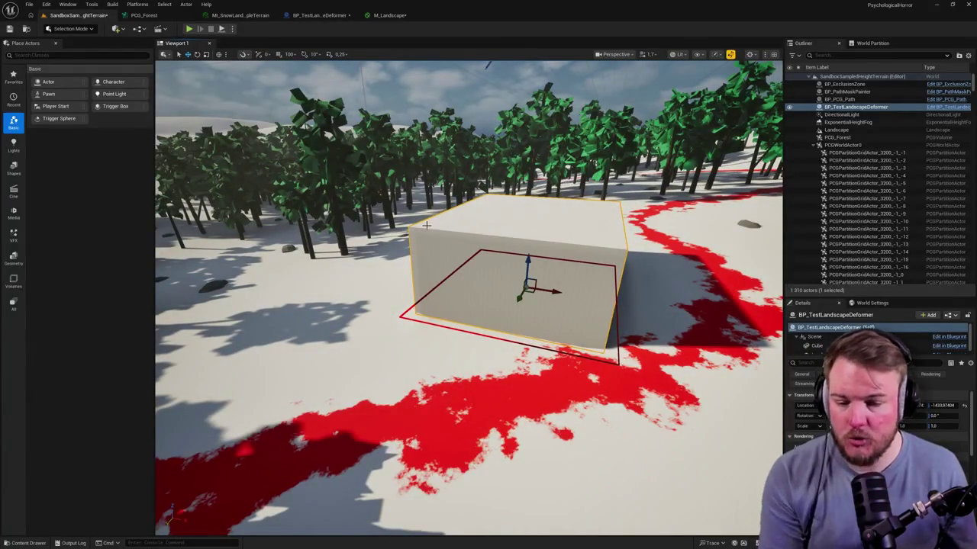
pyautogui.hotkey('ctrl', 's')
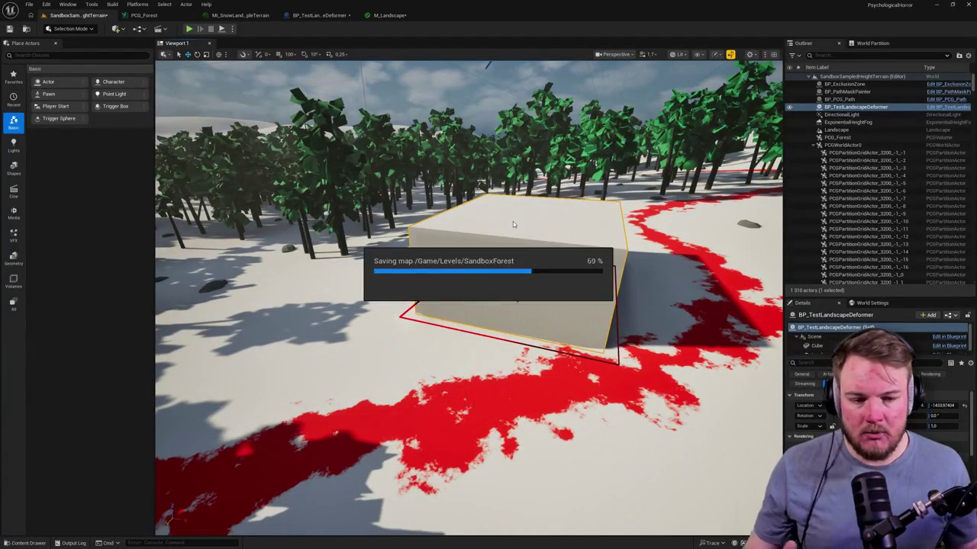
# Orbit the viewport to frame the relocated deformer box head-on
pyautogui.moveTo(519, 216)
pyautogui.mouseDown()
pyautogui.moveTo(488, 227)
pyautogui.moveTo(547, 211)
pyautogui.mouseUp()
pyautogui.press('Escape')
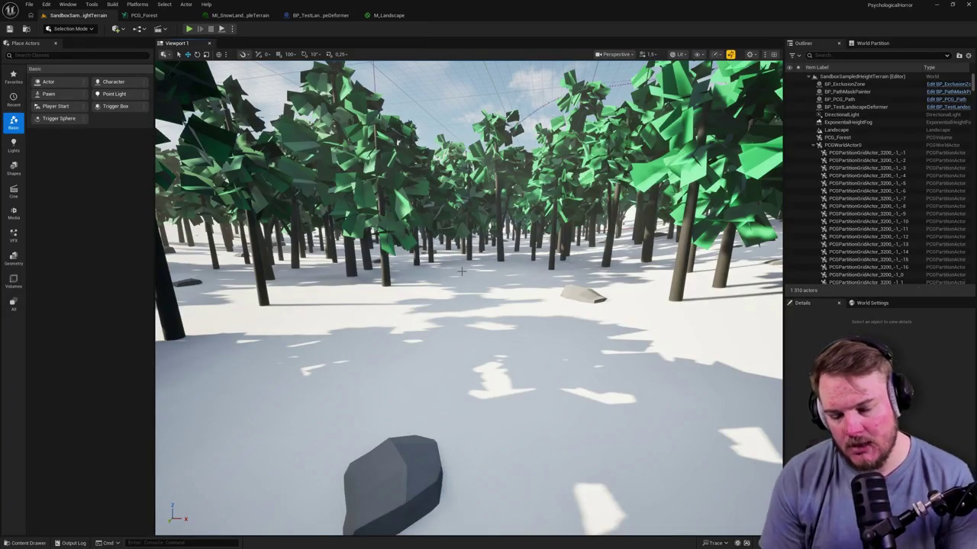
# Fly forward through the snowy pine forest, then switch to the reference photo
pyautogui.moveTo(461, 271)
pyautogui.mouseDown()
pyautogui.moveTo(455, 323)
pyautogui.moveTo(488, 323)
pyautogui.moveTo(464, 300)
pyautogui.mouseUp()
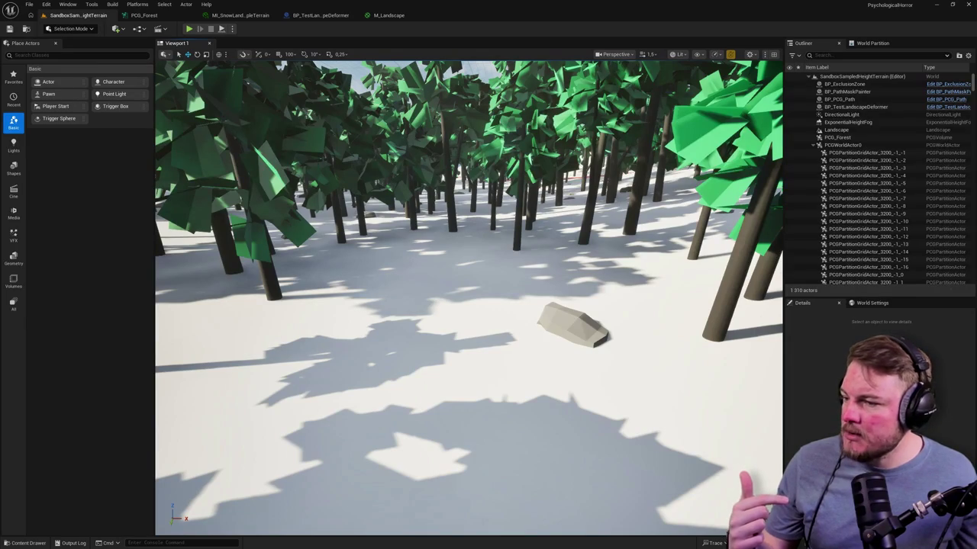
pyautogui.hotkey('alt', 'Tab')
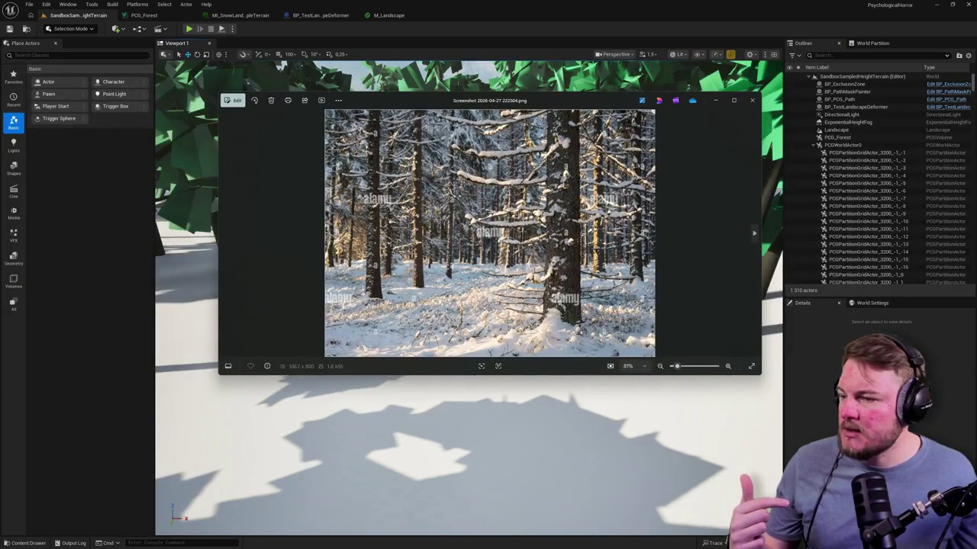
# Enlarge and zoom into the snowy forest reference photo, then minimize Photos to return to Unreal
pyautogui.doubleClick(575, 100)
pyautogui.scroll(1, 569, 247)
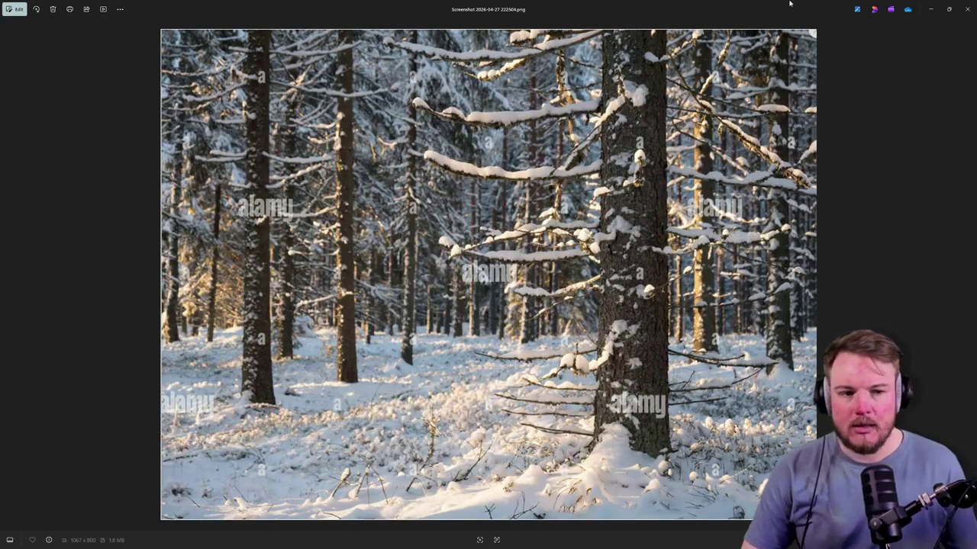
pyautogui.click(931, 9)
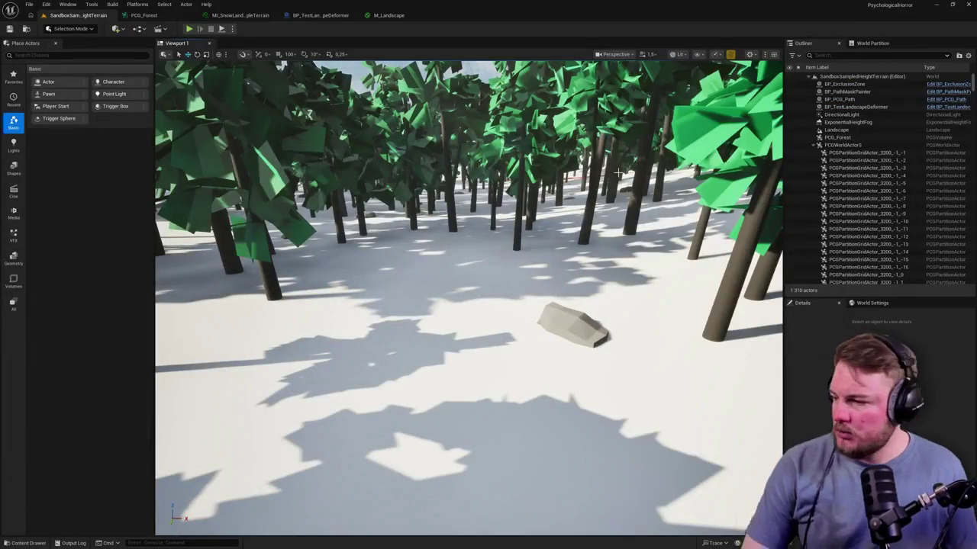